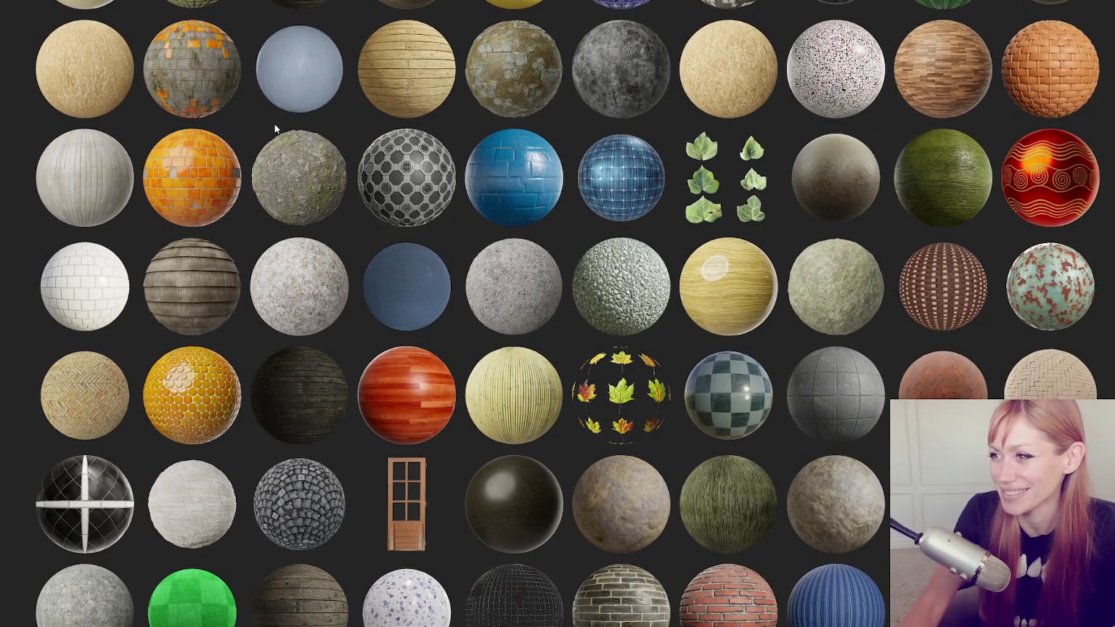
# Browse the ambientCG asphalt material grid and open an asphalt material's page.
pyautogui.scroll(-3, 274, 124)
pyautogui.scroll(5, 275, 127)
pyautogui.scroll(-10, 279, 129)
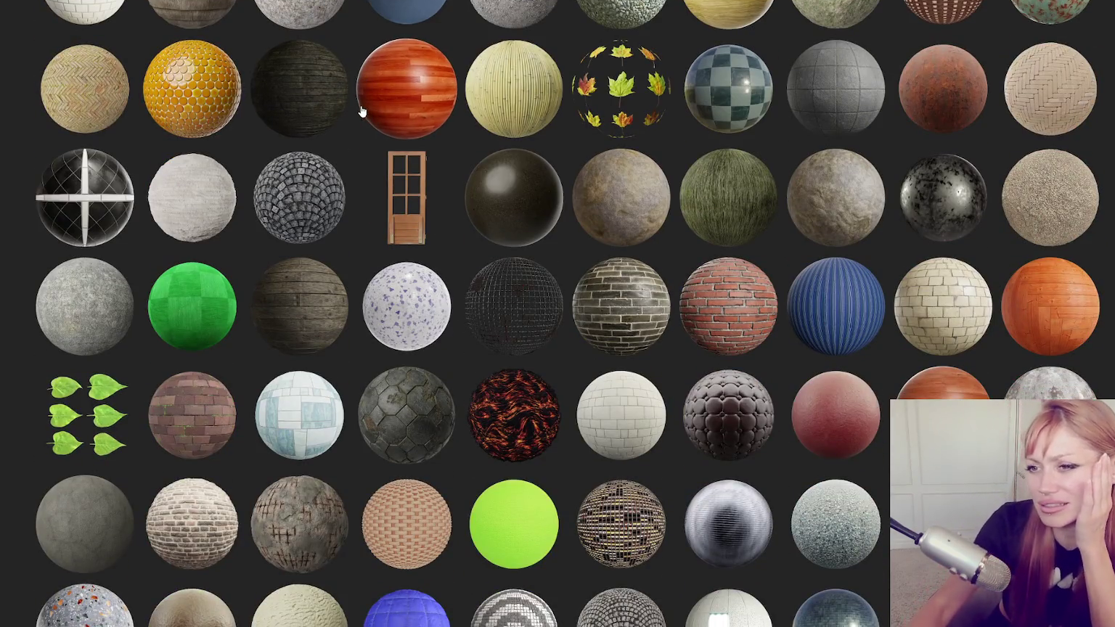
pyautogui.click(502, 172)
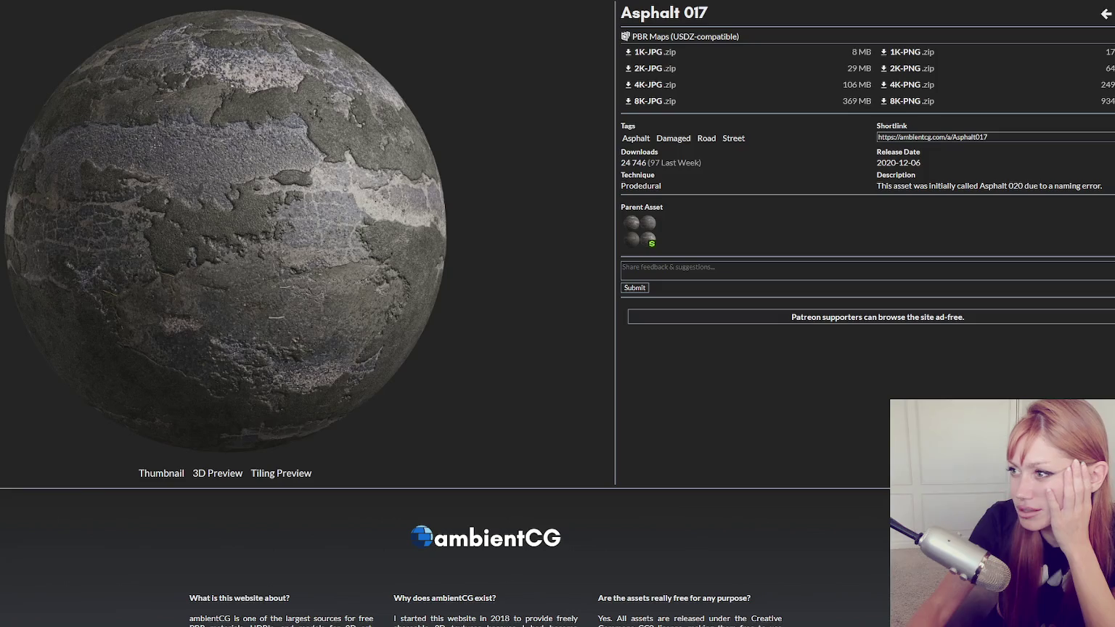
# Go from parent Asphalt Substance 002 to its child Asphalt 016 page and review it.
pyautogui.click(651, 236)
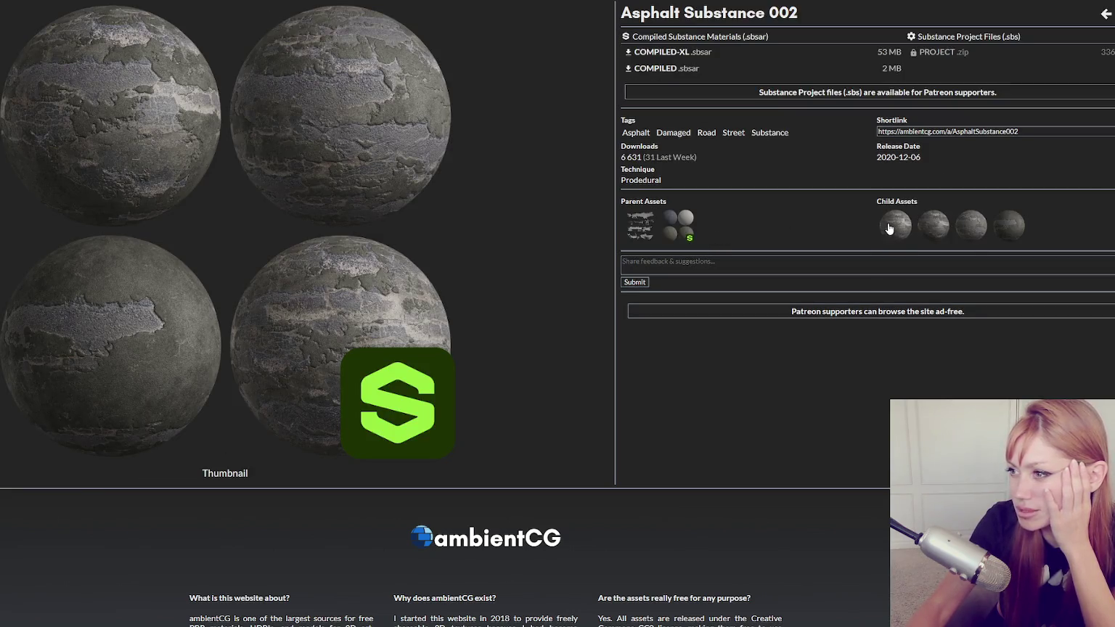
pyautogui.click(904, 230)
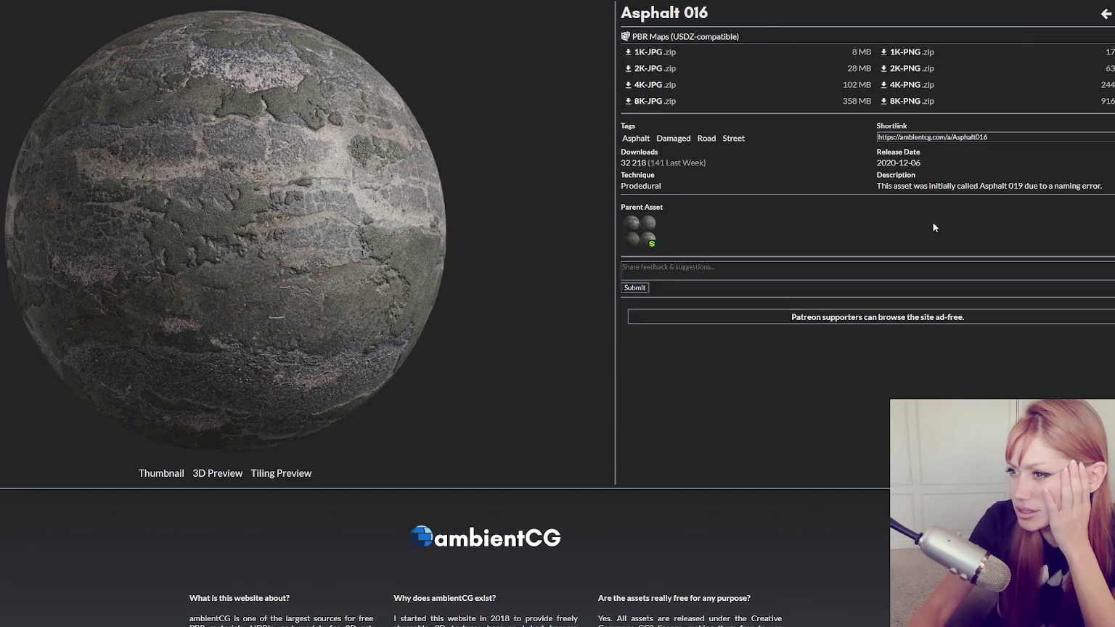
pyautogui.click(651, 239)
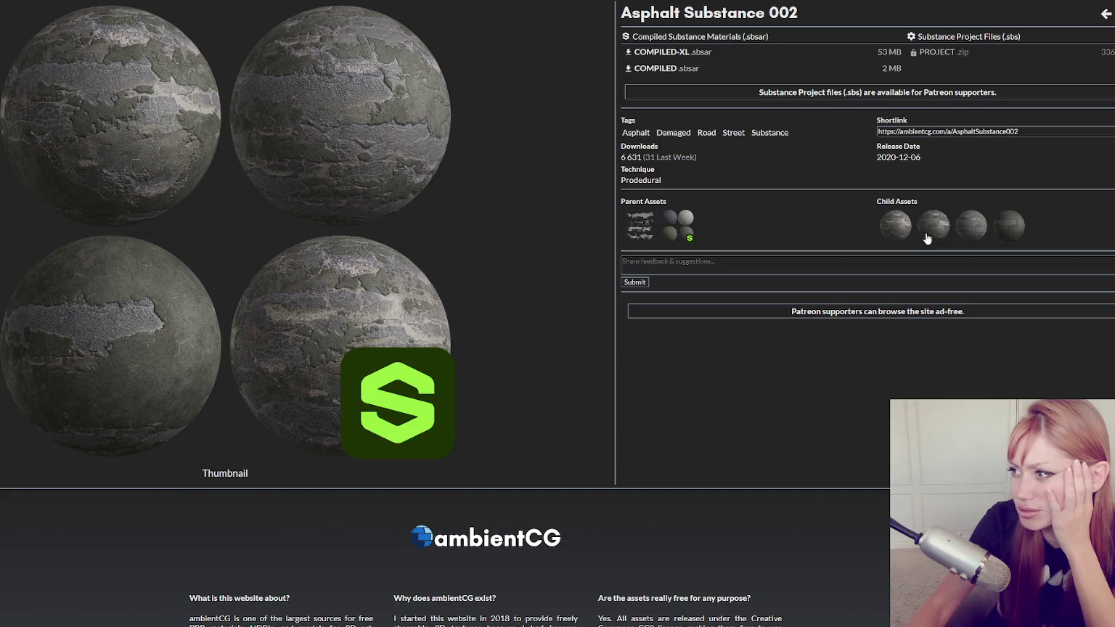
pyautogui.click(899, 232)
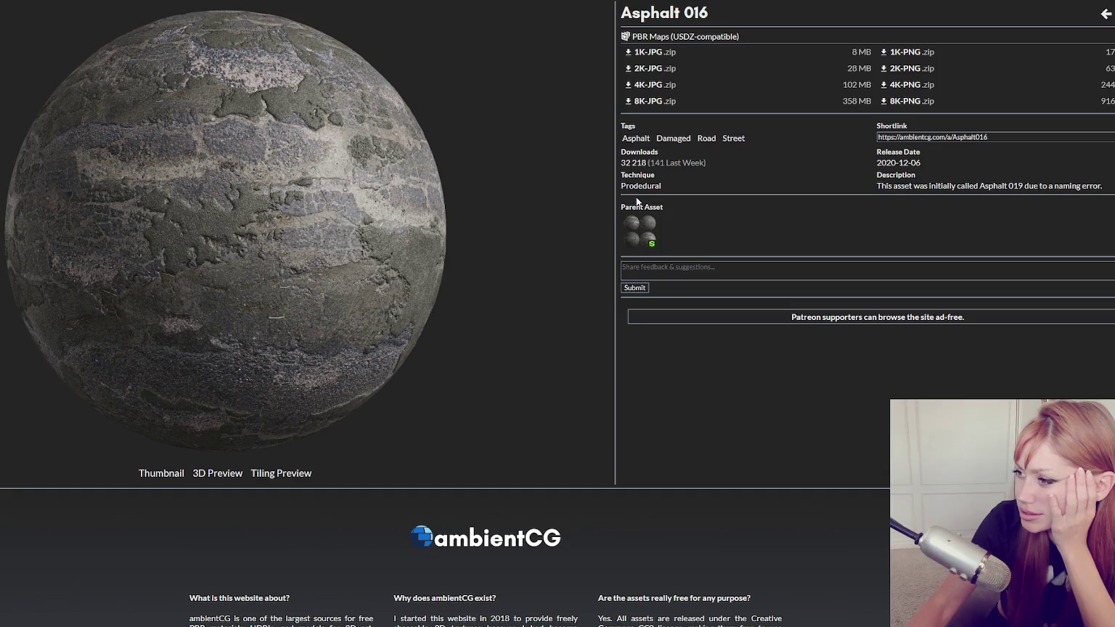
pyautogui.scroll(-3, 638, 201)
pyautogui.scroll(3, 653, 167)
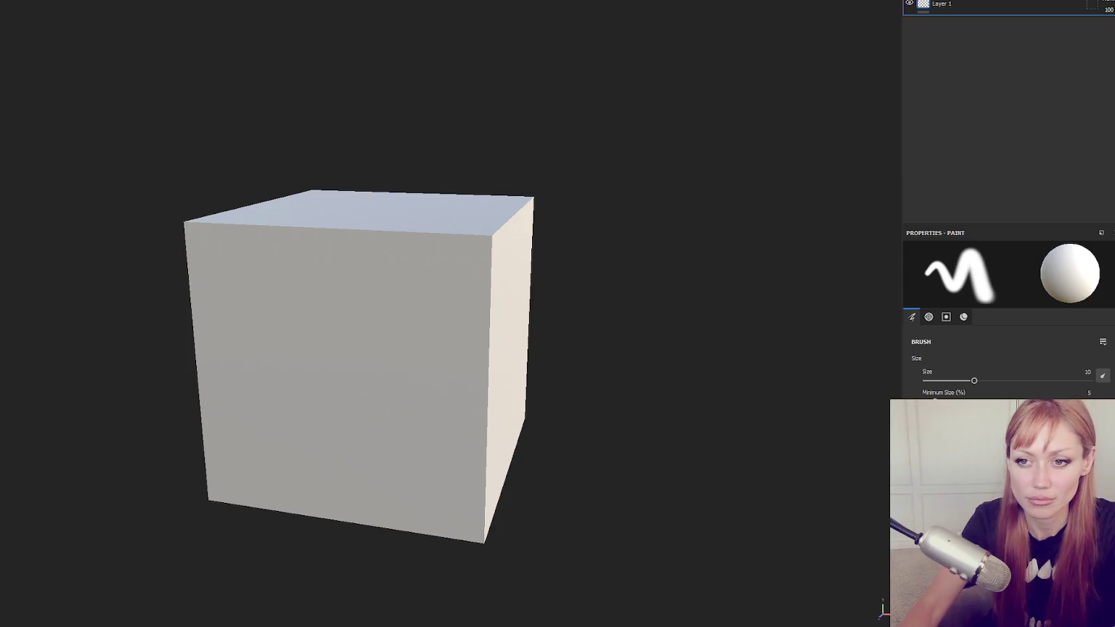
# Cancel a first import attempt that held only the Color map.
pyautogui.click(611, 194)
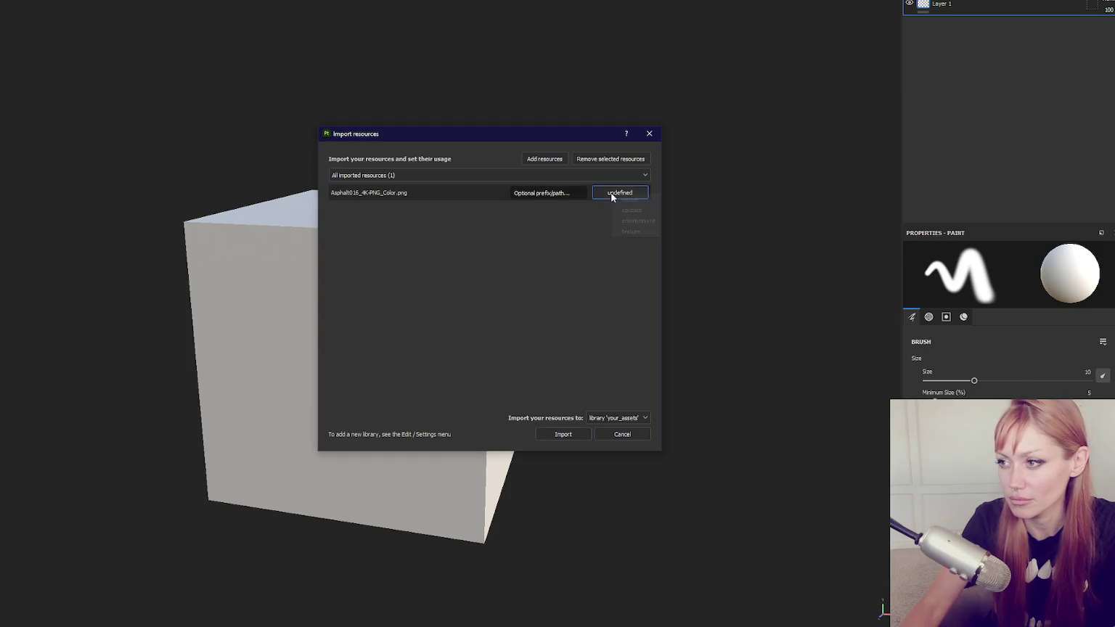
pyautogui.click(438, 276)
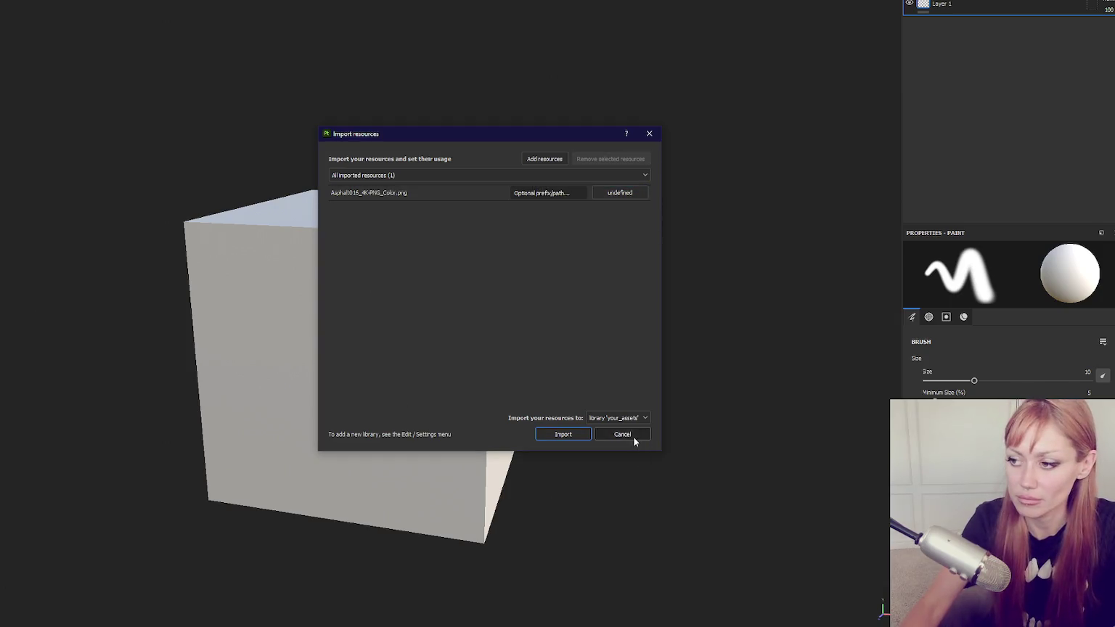
pyautogui.click(632, 435)
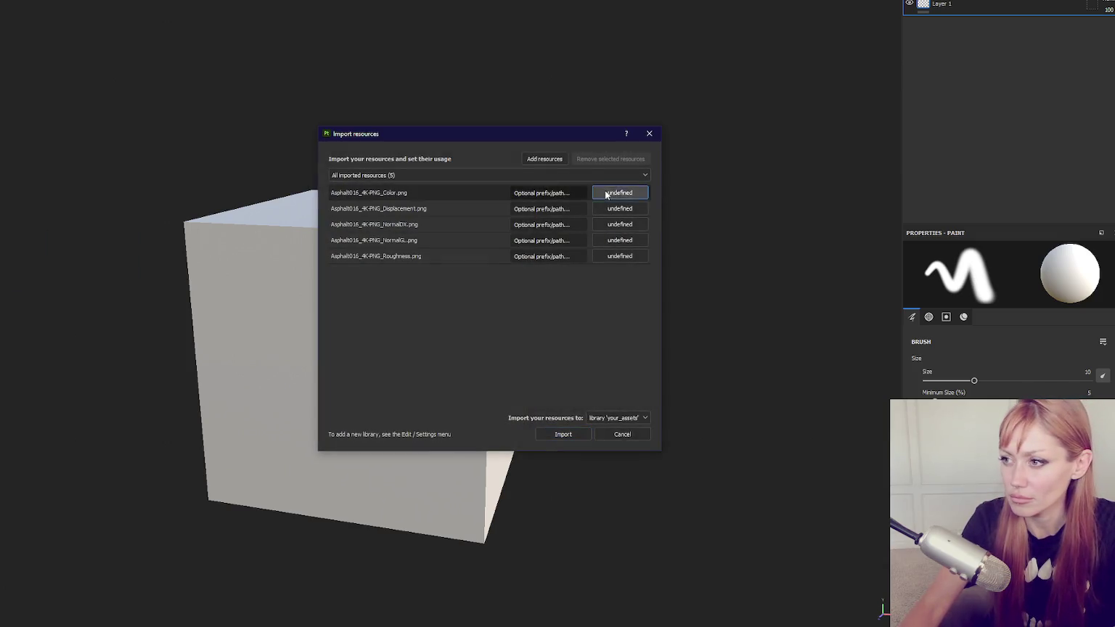
# Mark the Color, Displacement, NormalDX, NormalGL and Roughness maps as texture usage.
pyautogui.click(610, 192)
pyautogui.click(619, 228)
pyautogui.click(620, 209)
pyautogui.click(621, 244)
pyautogui.click(620, 225)
pyautogui.click(633, 266)
pyautogui.click(620, 241)
pyautogui.click(638, 282)
pyautogui.click(621, 257)
pyautogui.click(639, 298)
# Import the five asphalt maps into the current session.
pyautogui.click(612, 419)
pyautogui.click(623, 437)
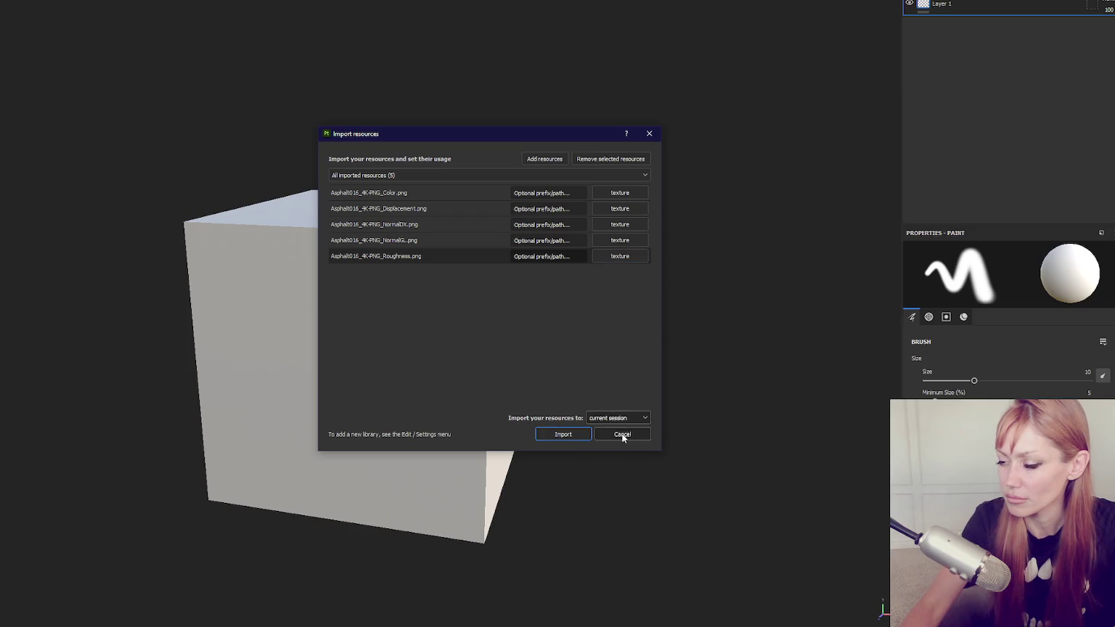
pyautogui.click(575, 436)
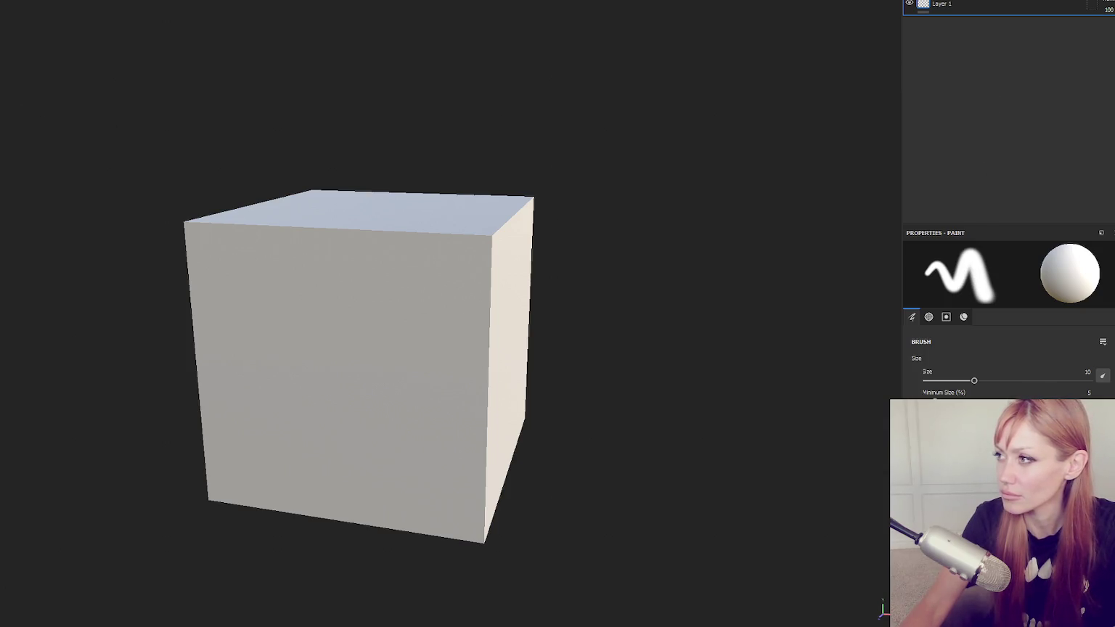
# Add a fill layer and delete the original Layer 1.
pyautogui.click(1058, 3)
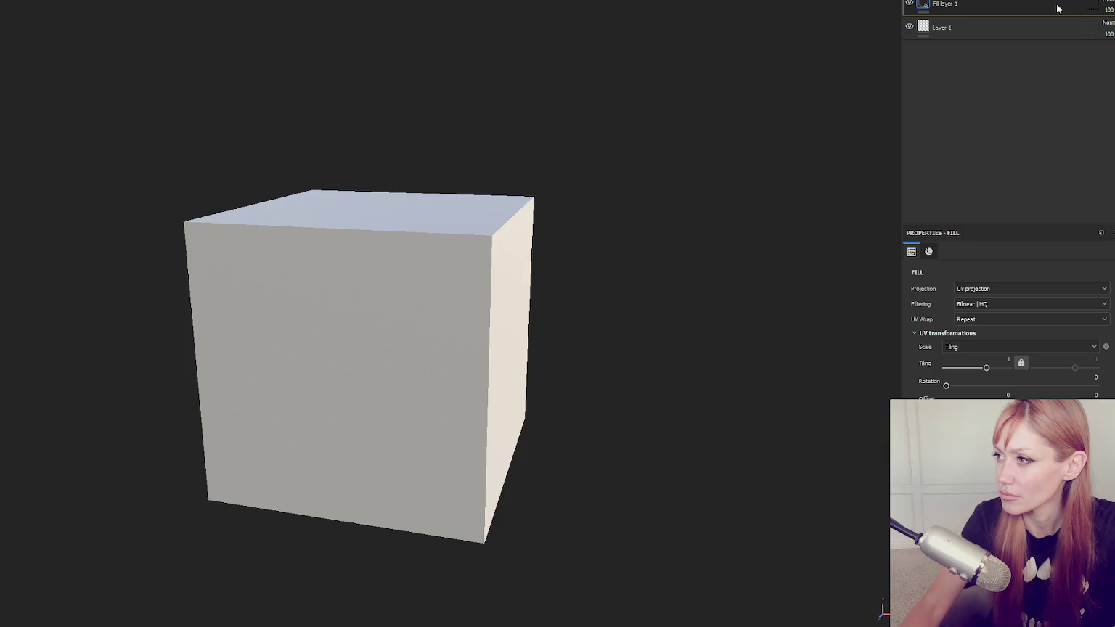
pyautogui.click(970, 26)
pyautogui.press('Delete')
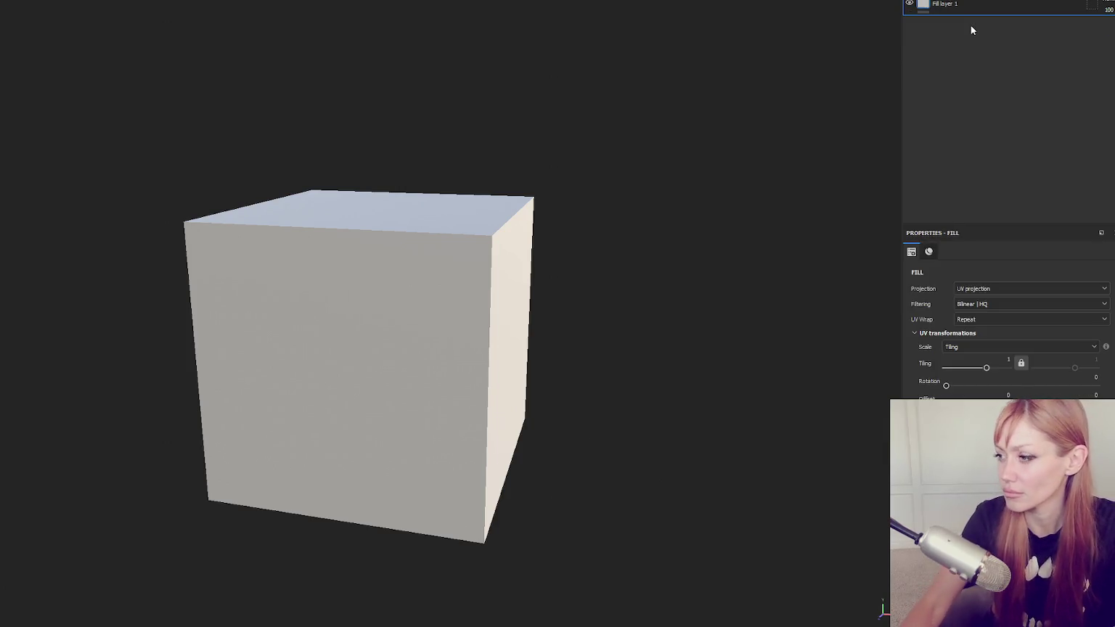
# Put the Asphalt016_4K-PNG_Color map into the fill layer's Metallic channel.
pyautogui.scroll(-5, 1009, 326)
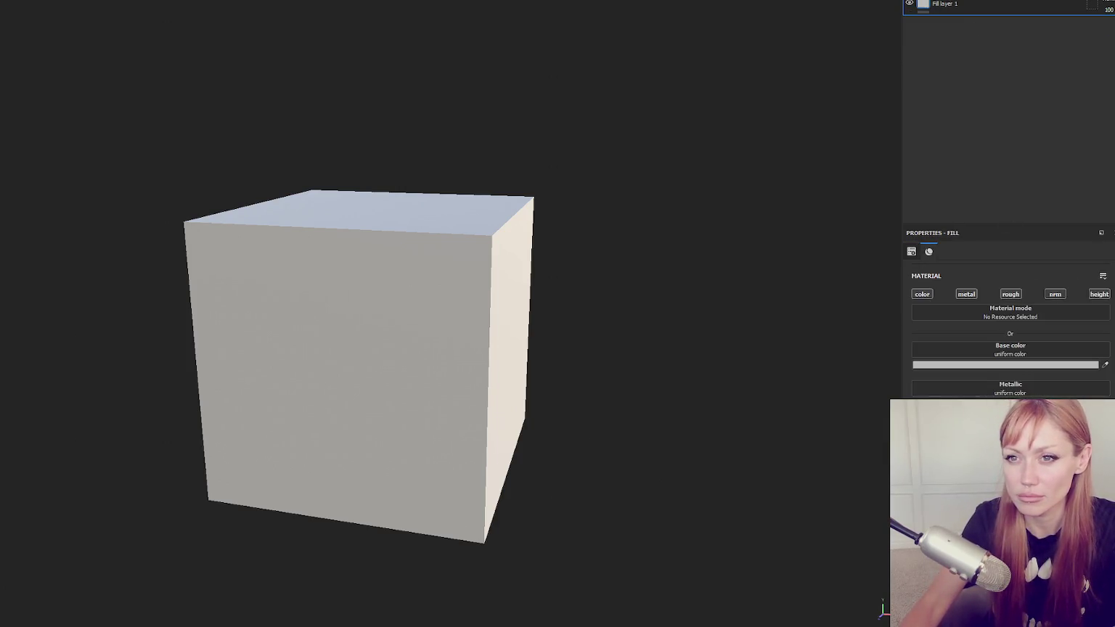
pyautogui.moveTo(1114, 392); pyautogui.dragTo(986, 390)
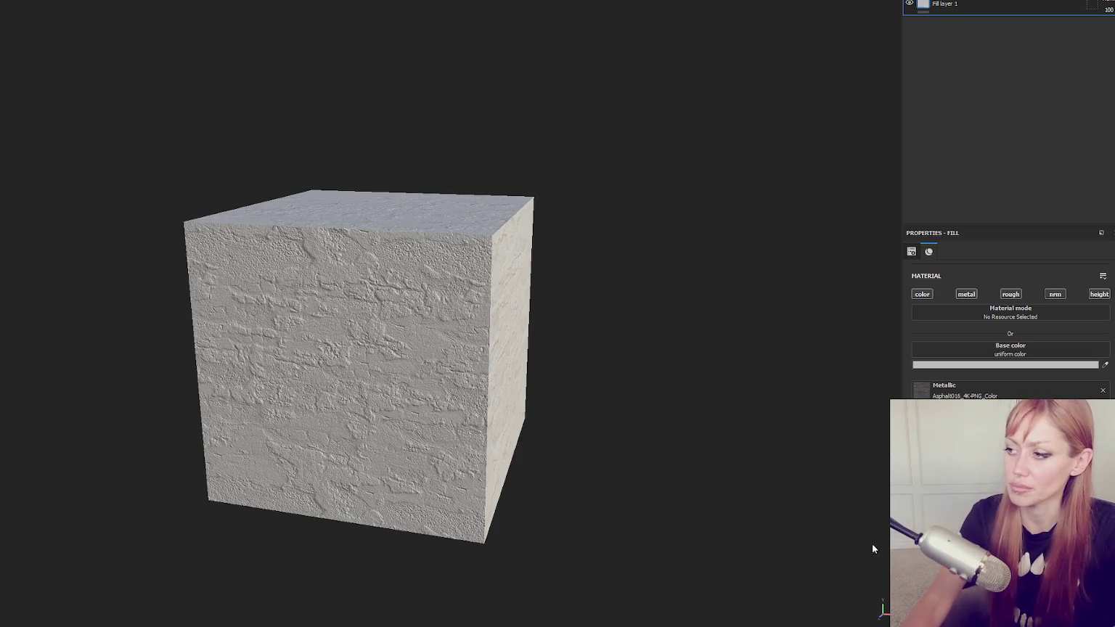
pyautogui.moveTo(821, 463)
pyautogui.mouseDown()
pyautogui.moveTo(187, 294)
pyautogui.moveTo(699, 314)
pyautogui.mouseUp()
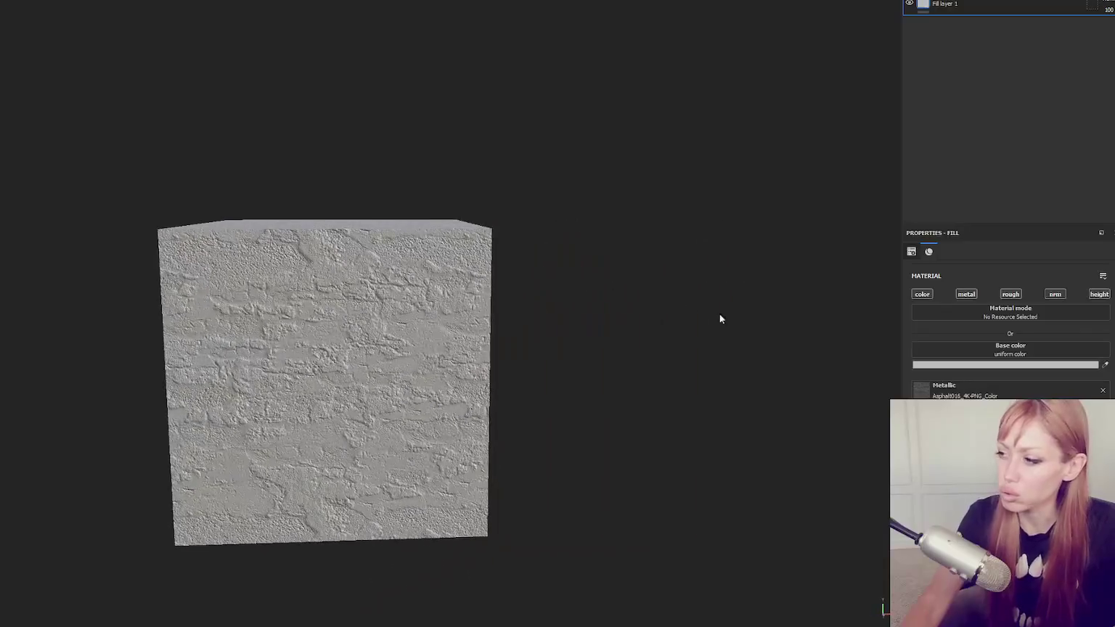
# Clear the Asphalt016 Color map from the Metallic slot and inspect the cube's relief.
pyautogui.click(1103, 391)
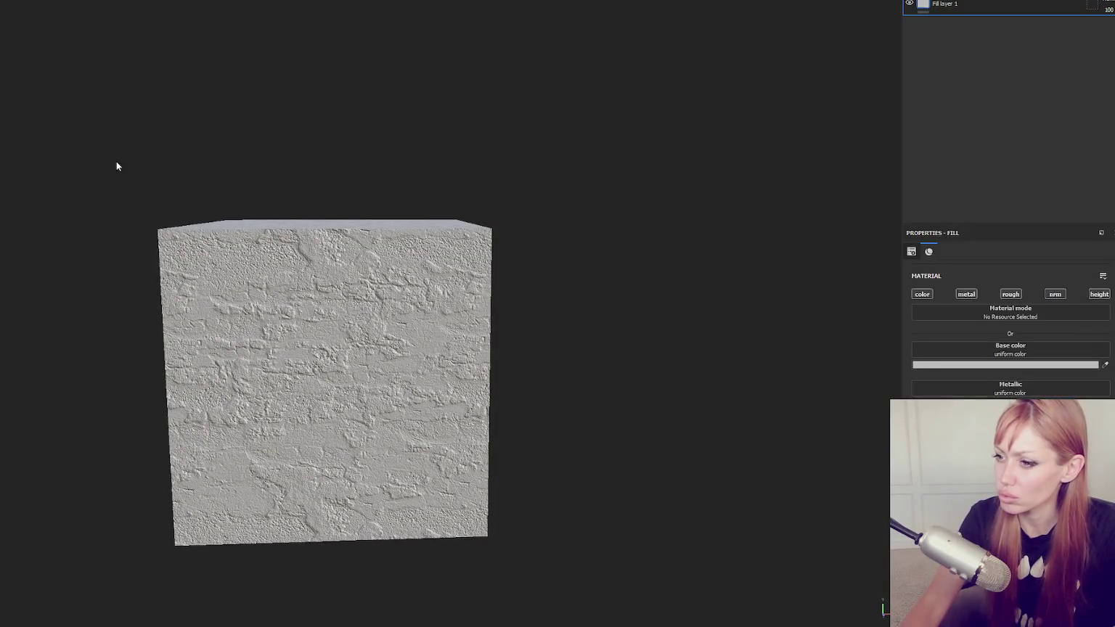
pyautogui.moveTo(600, 355)
pyautogui.mouseDown()
pyautogui.moveTo(493, 441)
pyautogui.moveTo(652, 298)
pyautogui.moveTo(484, 350)
pyautogui.mouseUp()
pyautogui.scroll(5, 483, 351)
pyautogui.scroll(-3, 489, 351)
pyautogui.scroll(5, 491, 350)
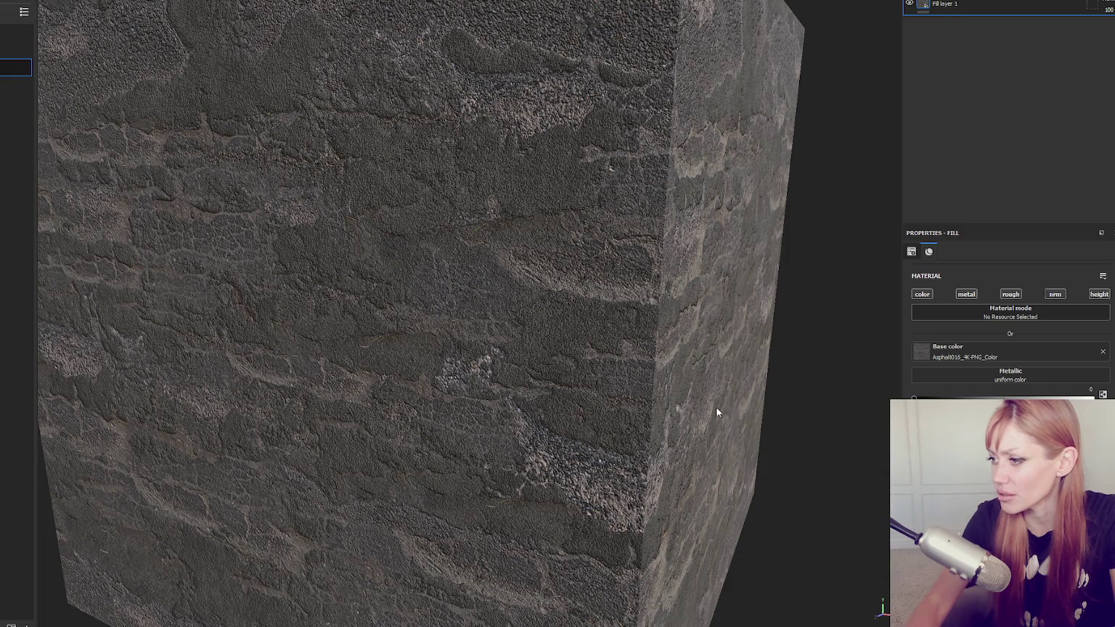
pyautogui.scroll(-5, 423, 289)
pyautogui.scroll(6, 522, 271)
pyautogui.scroll(-5, 473, 267)
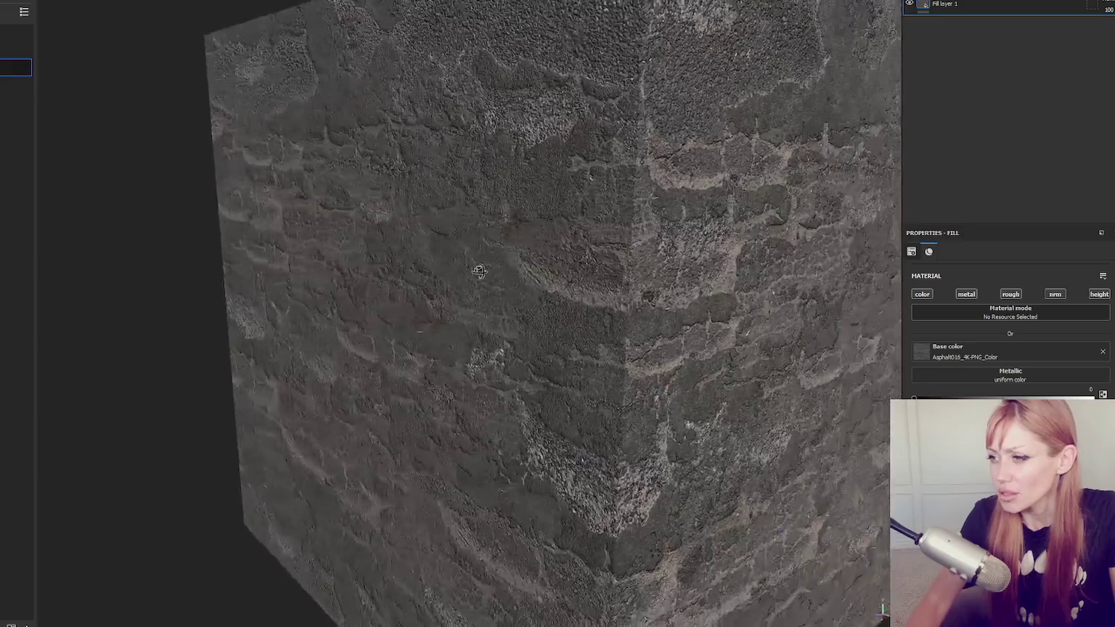
pyautogui.moveTo(474, 266); pyautogui.dragTo(242, 233)
pyautogui.scroll(5, 210, 226)
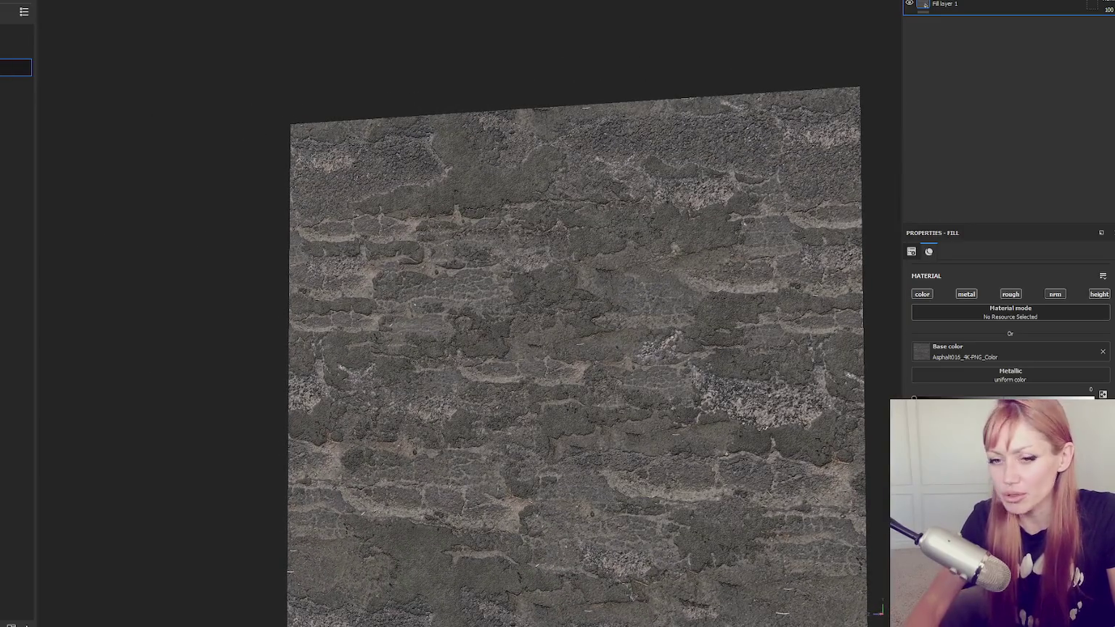
pyautogui.moveTo(508, 290)
pyautogui.mouseDown()
pyautogui.moveTo(630, 322)
pyautogui.moveTo(643, 393)
pyautogui.moveTo(438, 312)
pyautogui.moveTo(390, 313)
pyautogui.moveTo(460, 311)
pyautogui.moveTo(284, 317)
pyautogui.moveTo(186, 289)
pyautogui.mouseUp()
pyautogui.scroll(-4, 630, 322)
pyautogui.scroll(5, 438, 311)
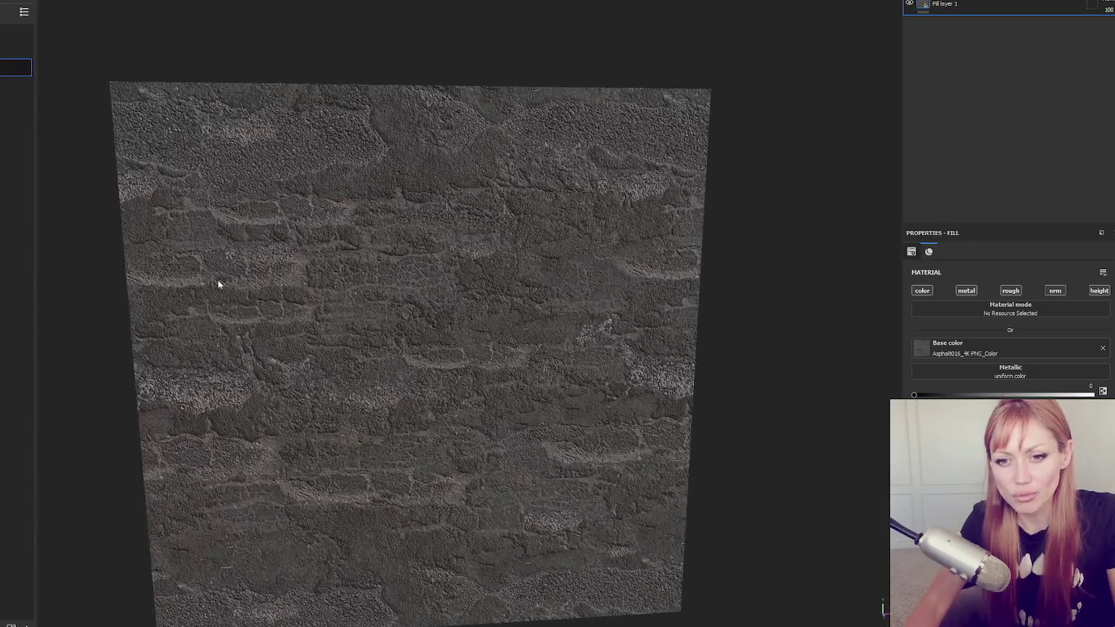
pyautogui.scroll(-3, 294, 233)
pyautogui.scroll(3, 346, 281)
pyautogui.moveTo(347, 281)
pyautogui.mouseDown()
pyautogui.moveTo(312, 344)
pyautogui.moveTo(174, 304)
pyautogui.moveTo(284, 246)
pyautogui.moveTo(88, 214)
pyautogui.moveTo(87, 161)
pyautogui.moveTo(261, 219)
pyautogui.moveTo(319, 261)
pyautogui.moveTo(220, 211)
pyautogui.moveTo(281, 249)
pyautogui.moveTo(347, 265)
pyautogui.moveTo(426, 255)
pyautogui.moveTo(259, 207)
pyautogui.mouseUp()
pyautogui.scroll(-3, 284, 247)
pyautogui.scroll(3, 87, 215)
pyautogui.scroll(-2, 87, 161)
pyautogui.scroll(2, 319, 262)
pyautogui.scroll(2, 347, 265)
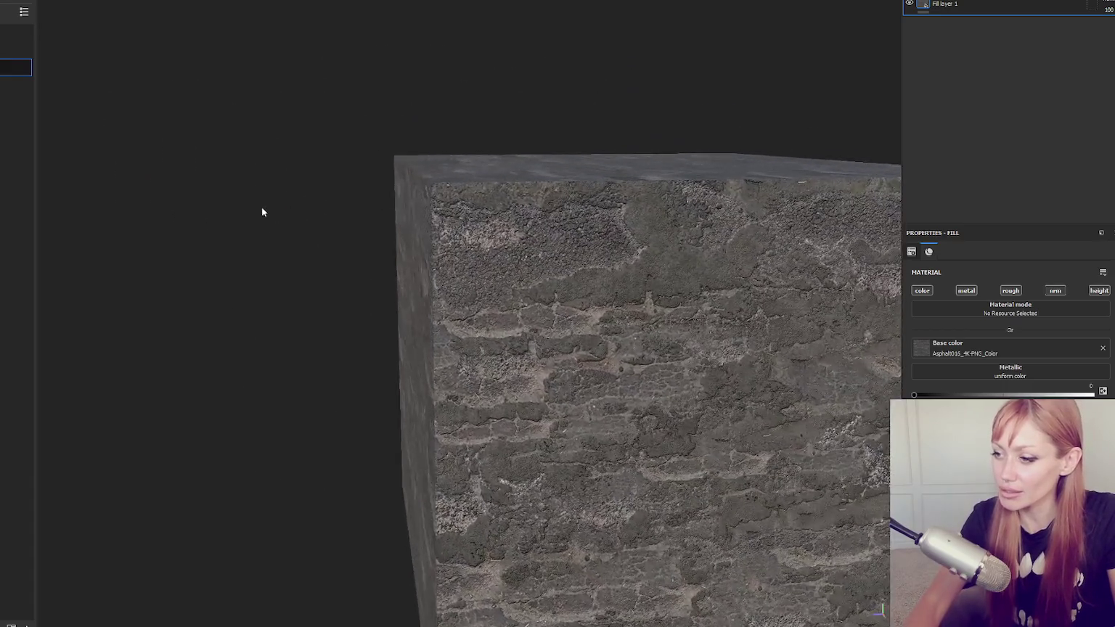
pyautogui.scroll(2, 259, 207)
pyautogui.scroll(-2, 341, 241)
pyautogui.scroll(2, 324, 231)
pyautogui.scroll(-2, 324, 231)
pyautogui.moveTo(323, 230)
pyautogui.mouseDown()
pyautogui.moveTo(217, 240)
pyautogui.moveTo(254, 268)
pyautogui.moveTo(423, 286)
pyautogui.moveTo(191, 274)
pyautogui.mouseUp()
pyautogui.scroll(2, 254, 269)
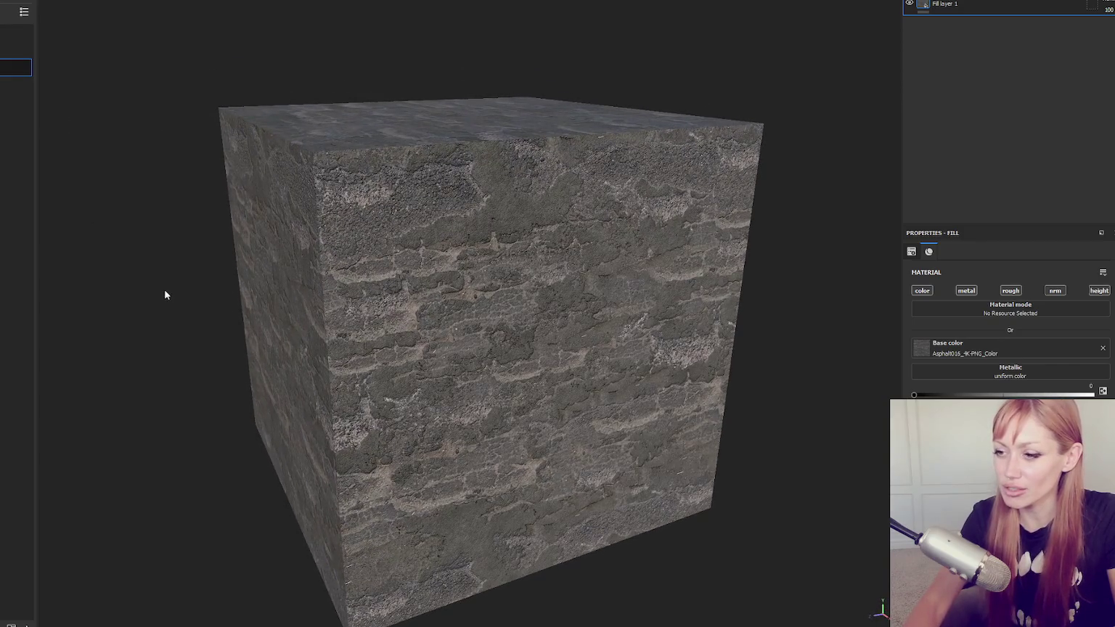
pyautogui.scroll(-1, 347, 172)
pyautogui.moveTo(347, 171)
pyautogui.mouseDown()
pyautogui.moveTo(214, 192)
pyautogui.moveTo(490, 229)
pyautogui.moveTo(436, 177)
pyautogui.moveTo(326, 237)
pyautogui.moveTo(570, 247)
pyautogui.moveTo(575, 234)
pyautogui.moveTo(465, 196)
pyautogui.mouseUp()
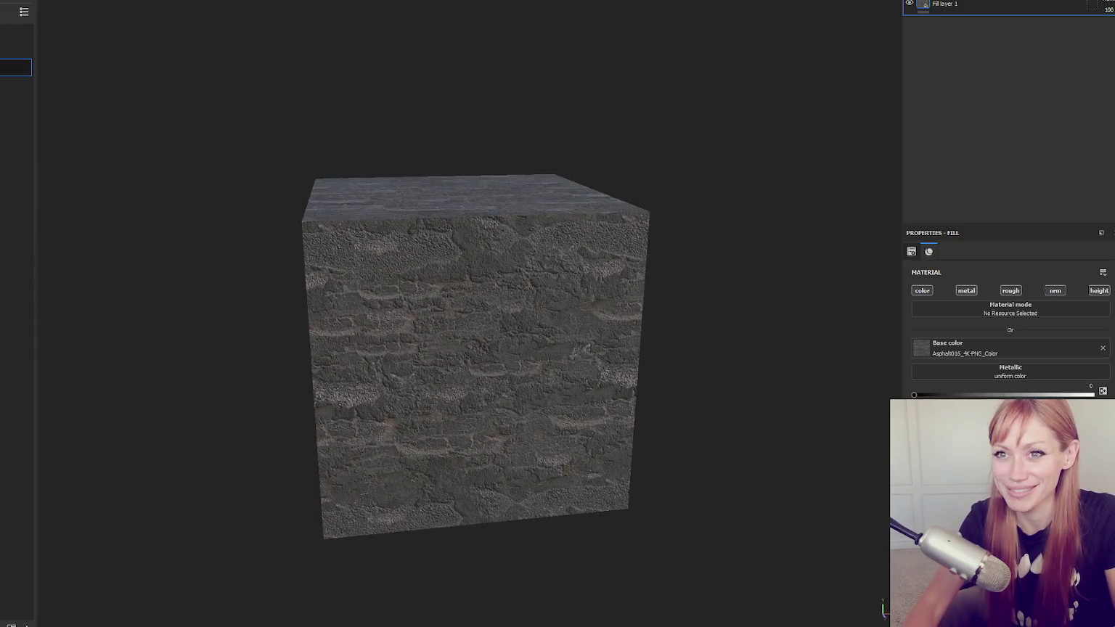
# Export the textures at 2048 with the Unity HD Render Pipeline (Metallic Standard) template.
pyautogui.hotkey('ctrl', 'shift', 'e')
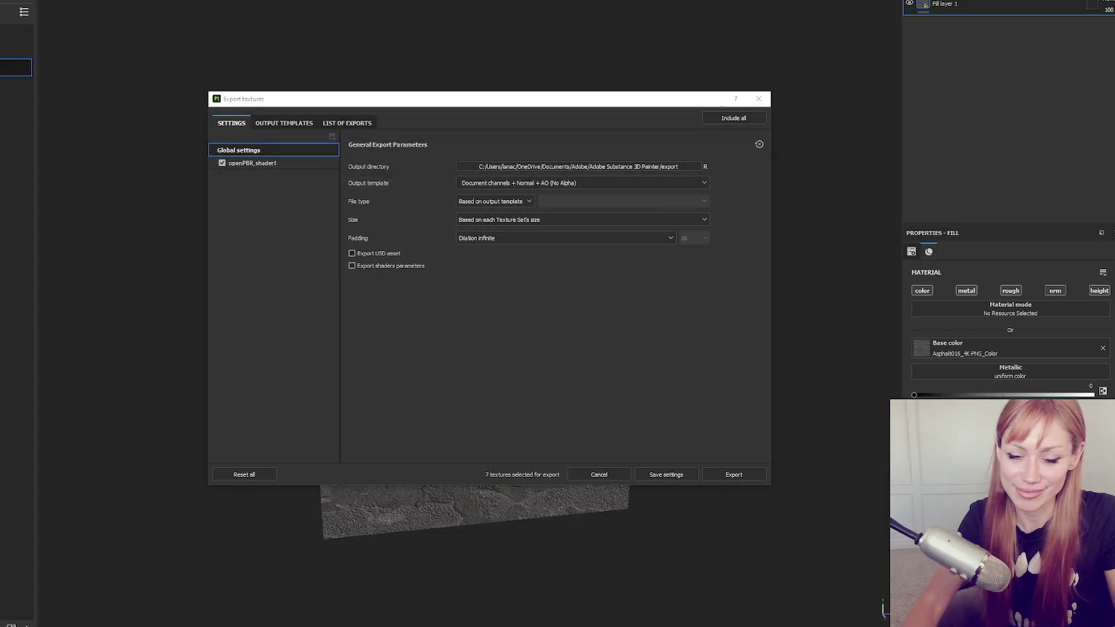
pyautogui.click(542, 167)
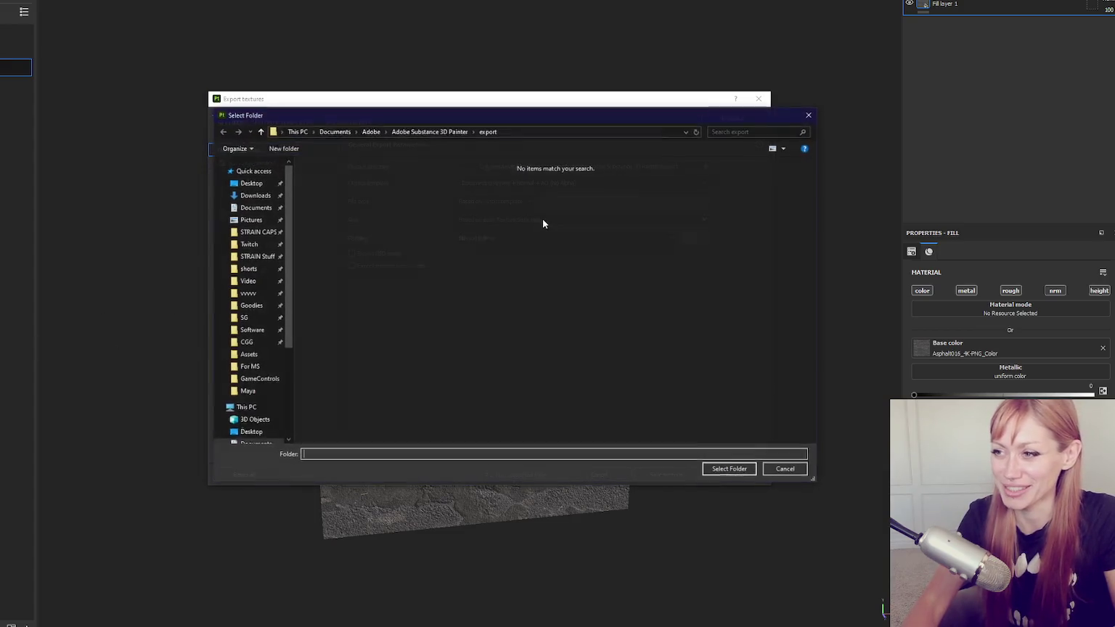
pyautogui.click(810, 115)
pyautogui.click(486, 219)
pyautogui.click(500, 299)
pyautogui.click(512, 184)
pyautogui.scroll(-3, 538, 254)
pyautogui.scroll(3, 539, 257)
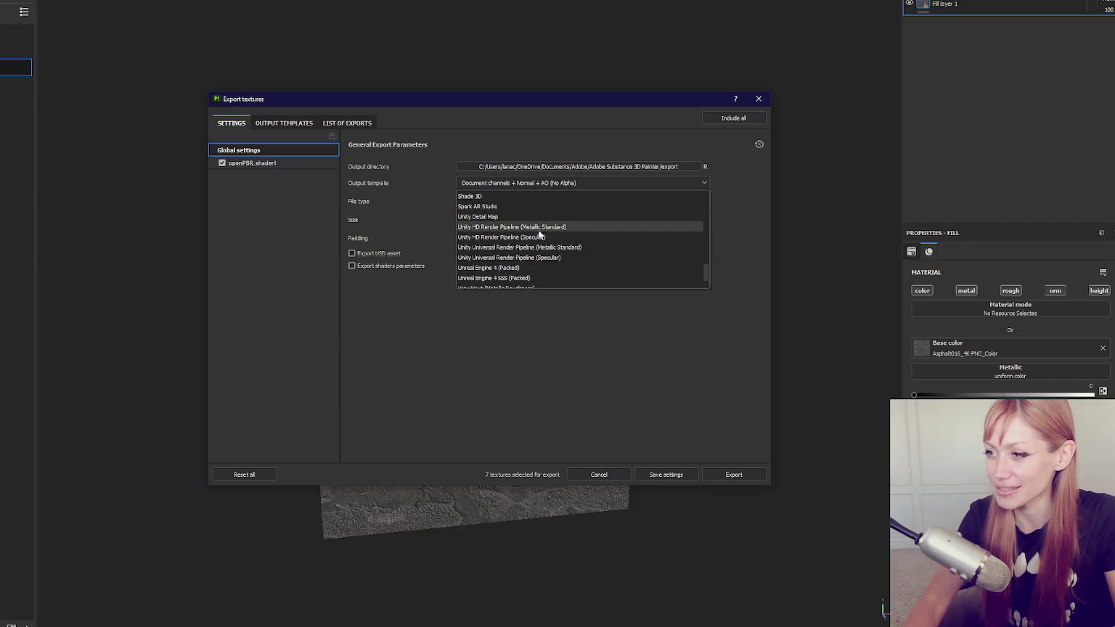
pyautogui.click(700, 237)
pyautogui.click(733, 474)
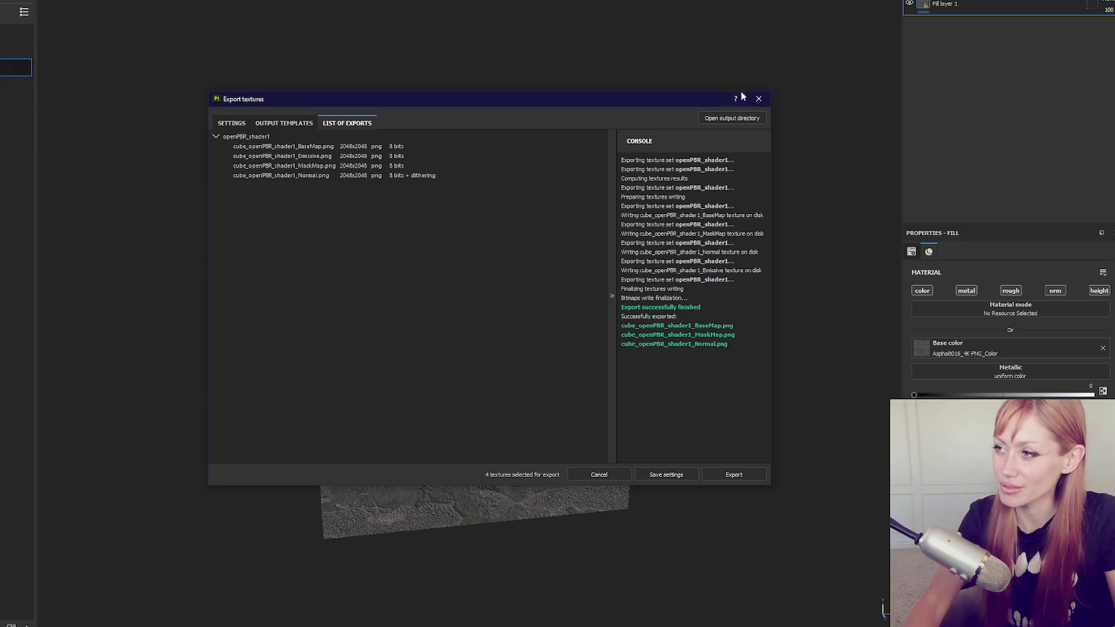
pyautogui.click(759, 99)
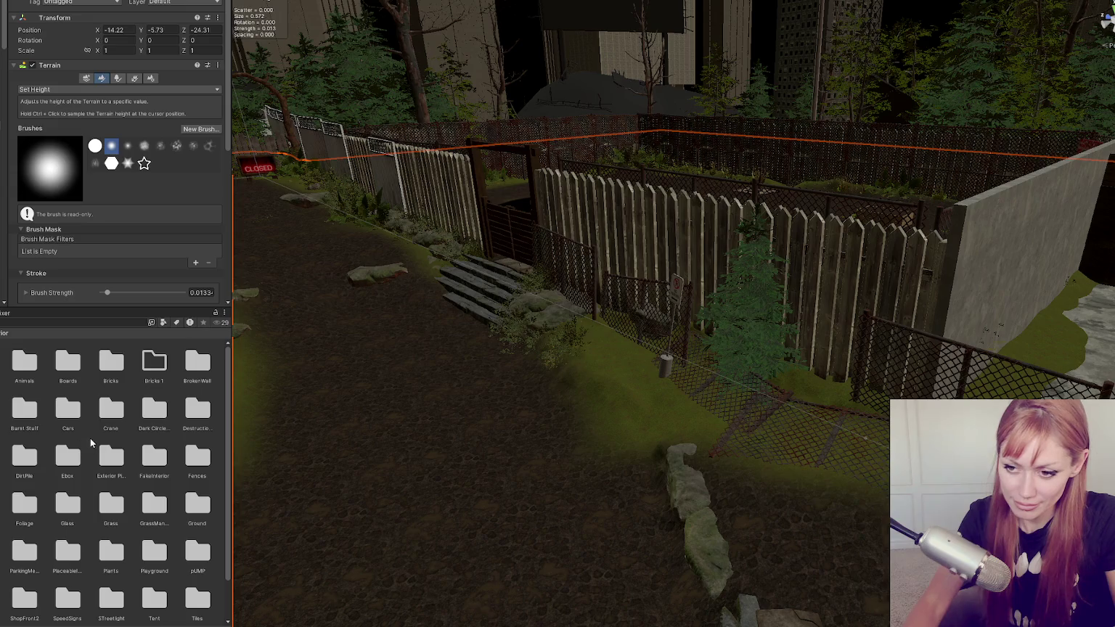
# Create a new Asphalt folder in the Project window and open it.
pyautogui.rightClick(90, 440)
pyautogui.moveTo(194, 142)
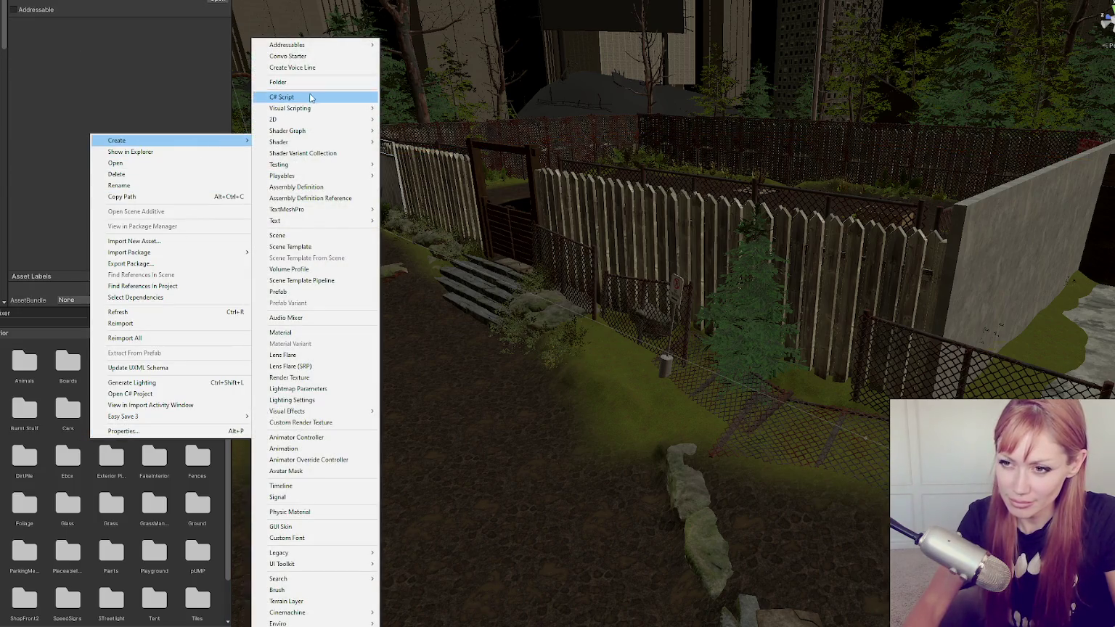
pyautogui.click(305, 82)
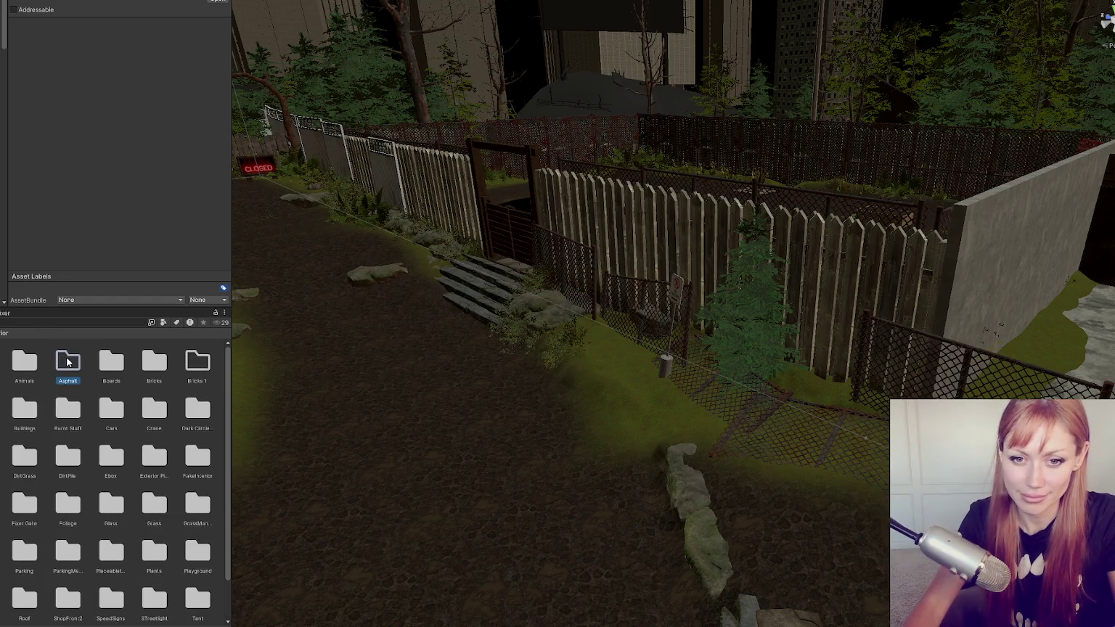
pyautogui.doubleClick(67, 361)
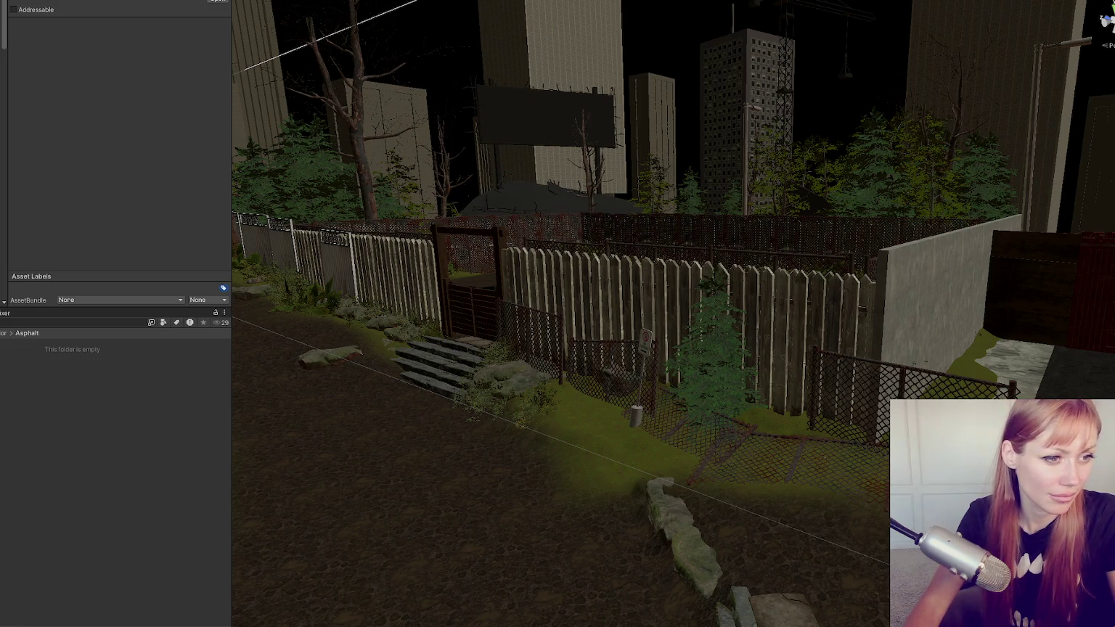
# Drag the exported asphalt textures into Unity's Asphalt folder.
pyautogui.moveTo(38, 412); pyautogui.dragTo(34, 404)
pyautogui.rightClick(80, 416)
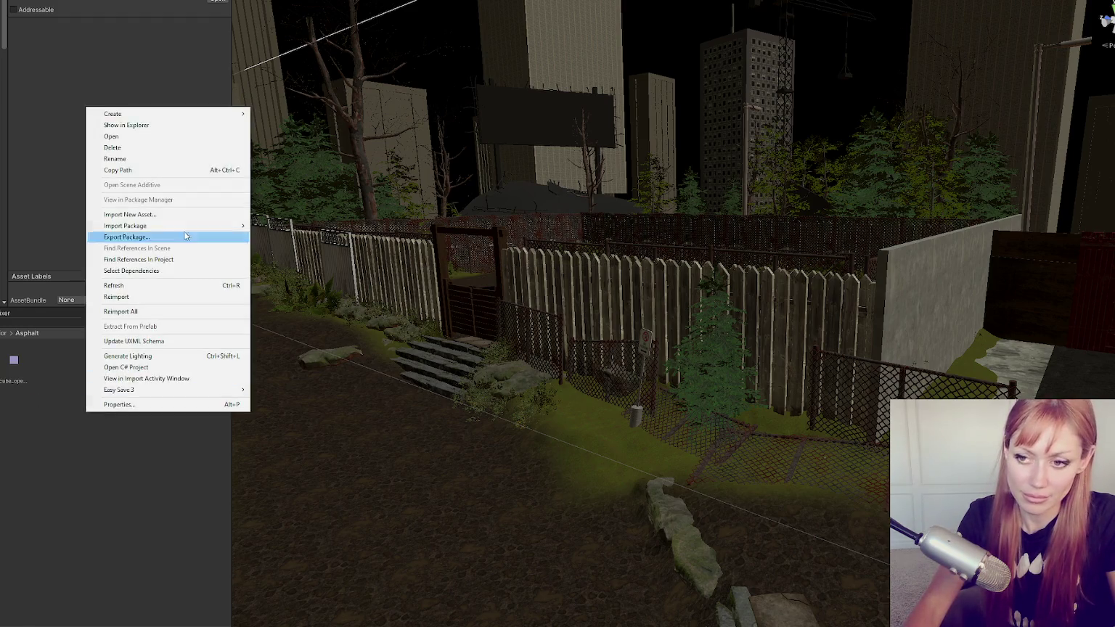
# Create a material named Asphalt and assign the green texture as its Mask Map.
pyautogui.moveTo(234, 115)
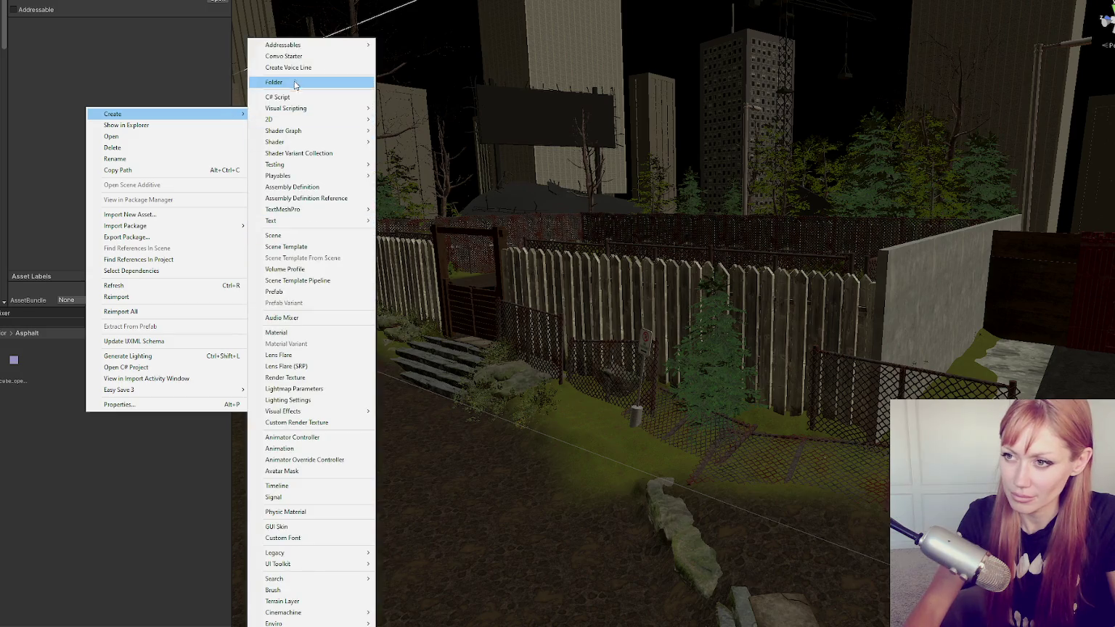
pyautogui.click(311, 334)
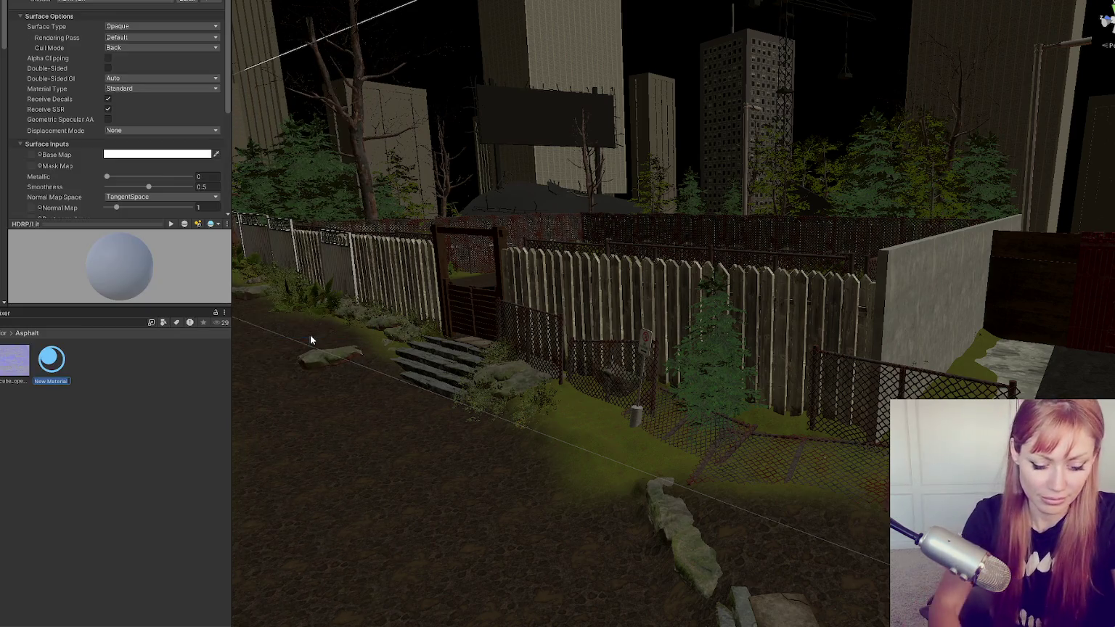
pyautogui.write('Asphalt')
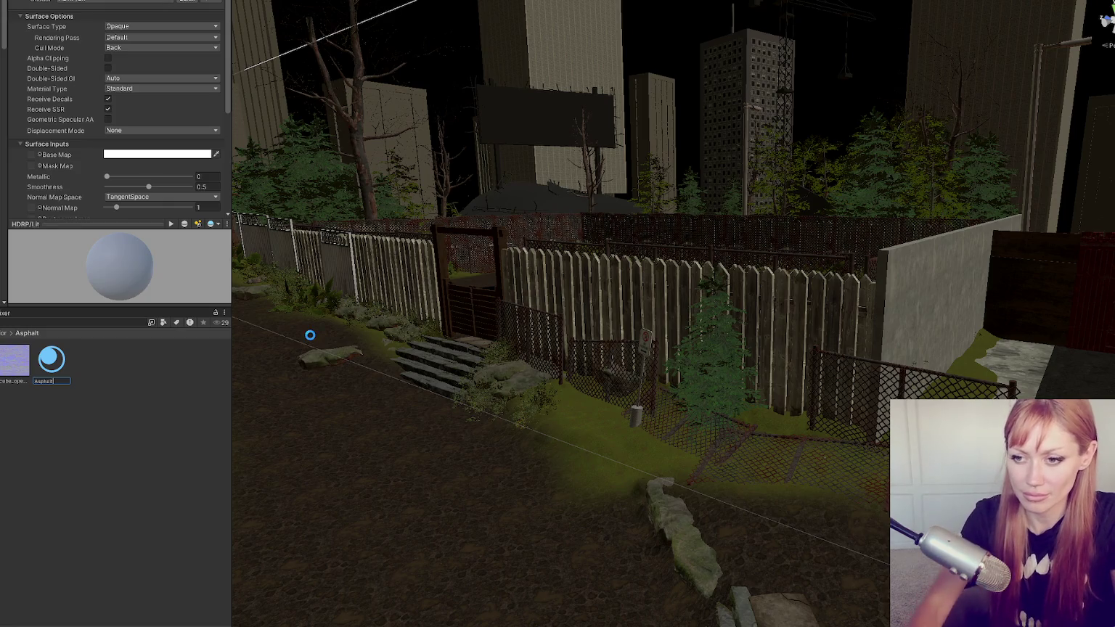
pyautogui.press('Return')
pyautogui.click(103, 225)
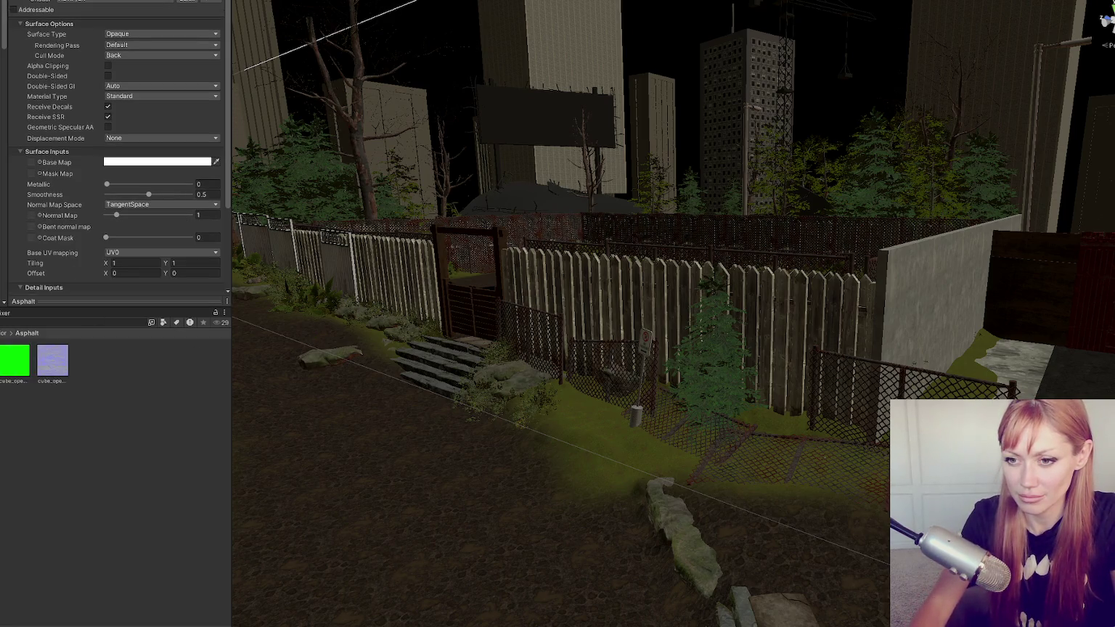
pyautogui.scroll(-2, 32, 146)
pyautogui.moveTo(15, 365); pyautogui.dragTo(33, 106)
# Focus on the asphalt cube, then preview the Asphalt material on the river and stone steps.
pyautogui.scroll(-4, 56, 128)
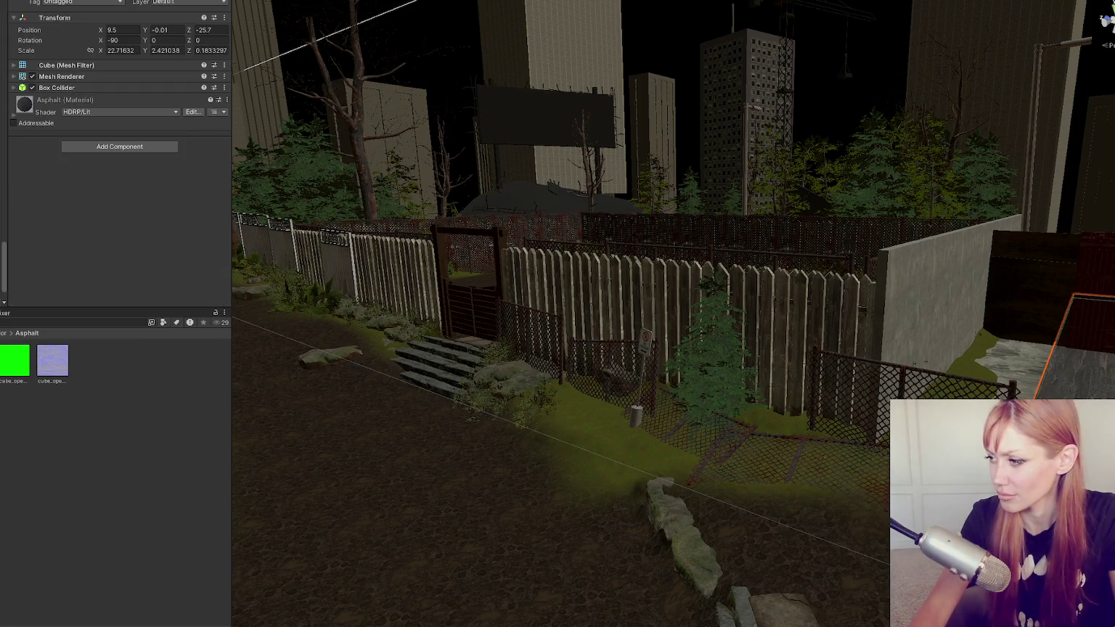
pyautogui.press('f')
pyautogui.scroll(-5, 584, 304)
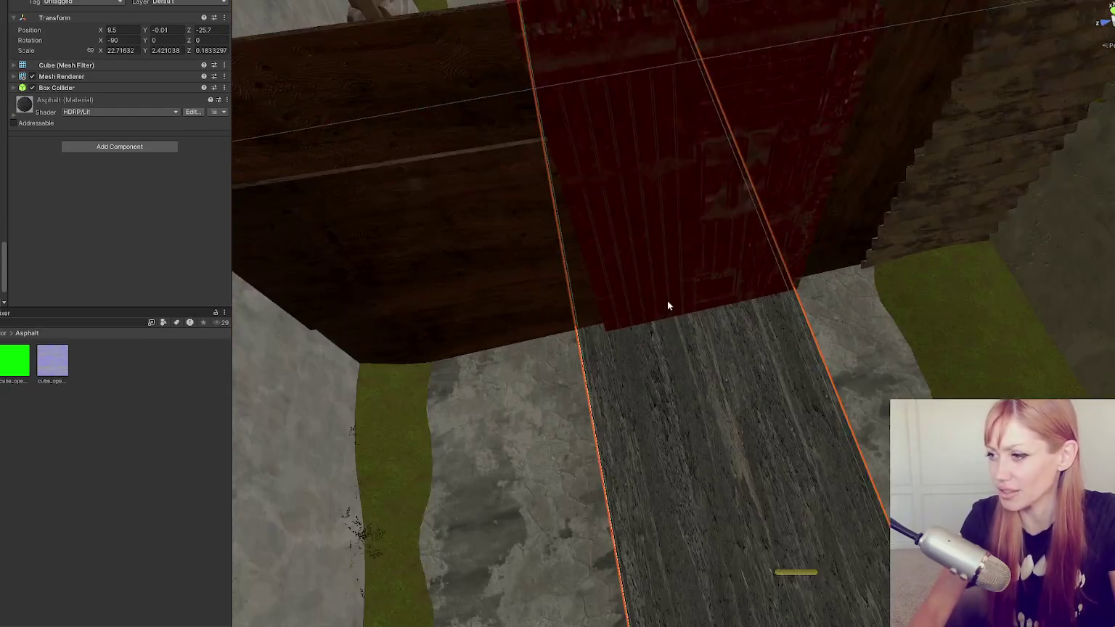
pyautogui.moveTo(667, 303); pyautogui.dragTo(708, 257)
pyautogui.moveTo(33, 398)
pyautogui.mouseDown()
pyautogui.moveTo(516, 376)
pyautogui.moveTo(524, 357)
pyautogui.mouseUp()
pyautogui.moveTo(576, 365)
pyautogui.mouseDown()
pyautogui.moveTo(591, 368)
pyautogui.moveTo(598, 337)
pyautogui.moveTo(442, 228)
pyautogui.moveTo(403, 219)
pyautogui.moveTo(560, 249)
pyautogui.moveTo(580, 266)
pyautogui.moveTo(586, 323)
pyautogui.mouseUp()
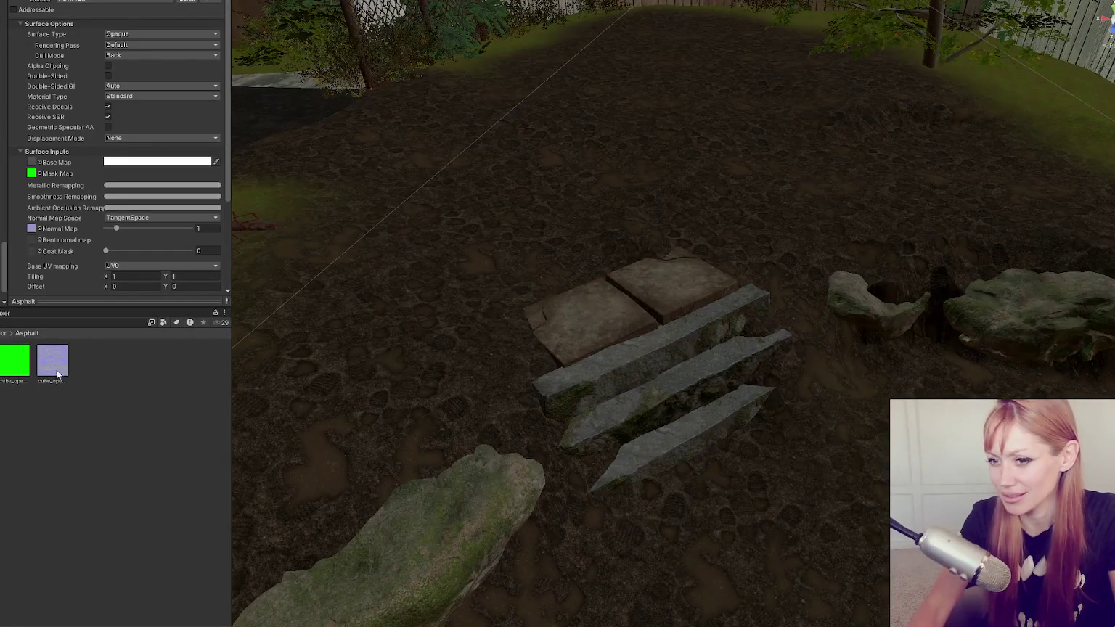
pyautogui.moveTo(52, 361)
pyautogui.mouseDown()
pyautogui.moveTo(690, 378)
pyautogui.moveTo(644, 378)
pyautogui.moveTo(658, 448)
pyautogui.moveTo(595, 334)
pyautogui.moveTo(660, 307)
pyautogui.moveTo(38, 415)
pyautogui.mouseUp()
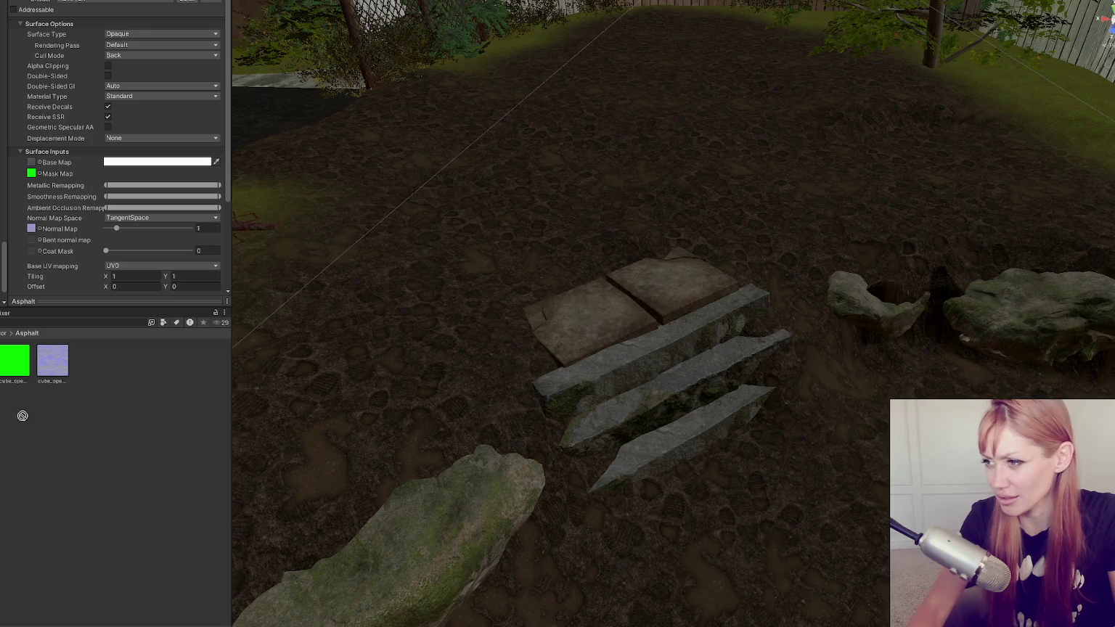
pyautogui.scroll(-4, 53, 169)
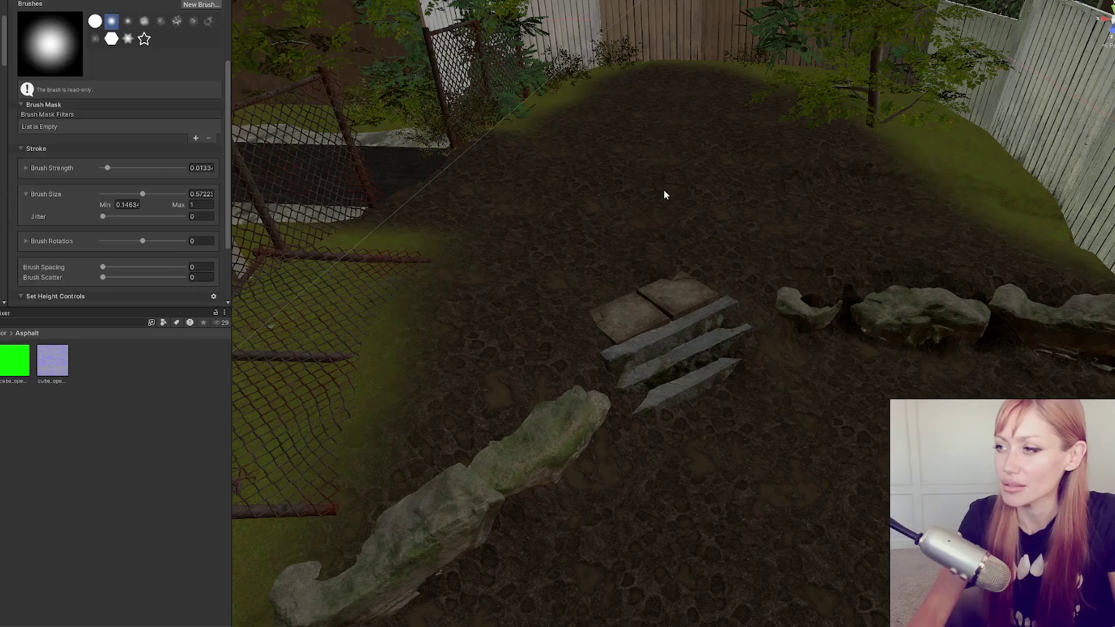
# Switch the terrain tools to Paint Texture.
pyautogui.scroll(-4, 87, 129)
pyautogui.scroll(7, 87, 127)
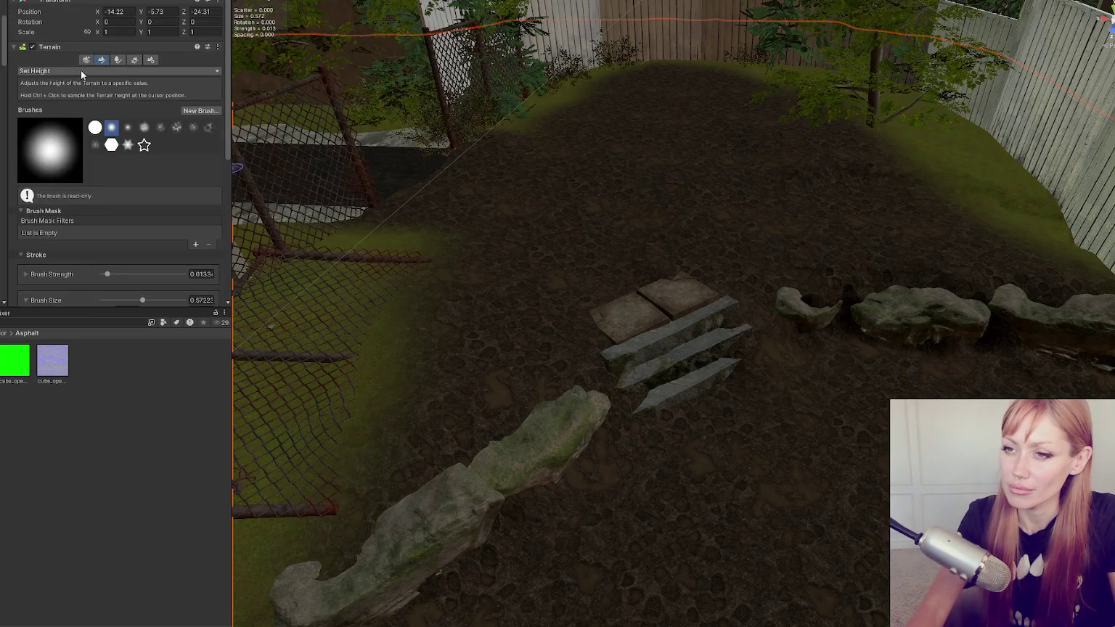
pyautogui.click(80, 70)
pyautogui.click(82, 184)
# Add Tiles 1 and NewLayer to the terrain palette, then open Tiles 1's settings.
pyautogui.scroll(-10, 164, 130)
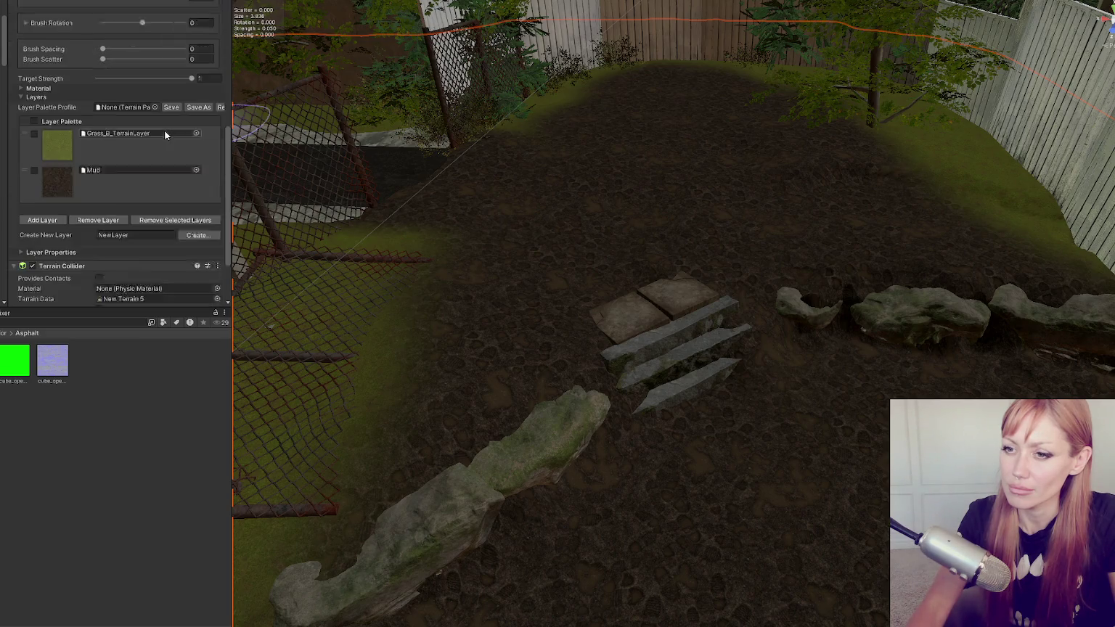
pyautogui.click(41, 193)
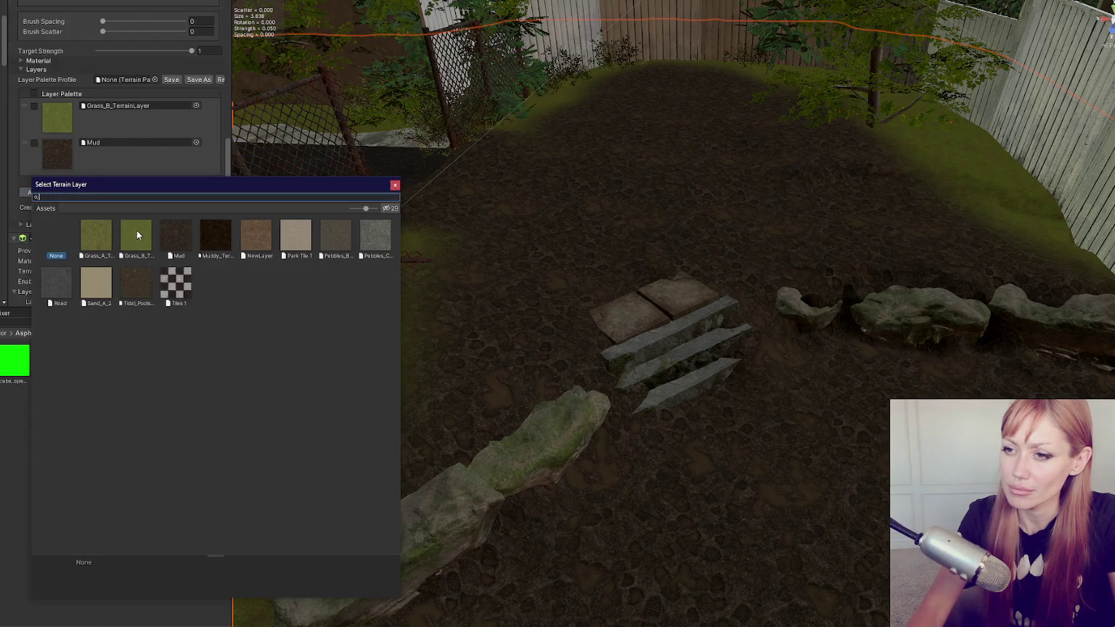
pyautogui.doubleClick(176, 283)
pyautogui.click(41, 228)
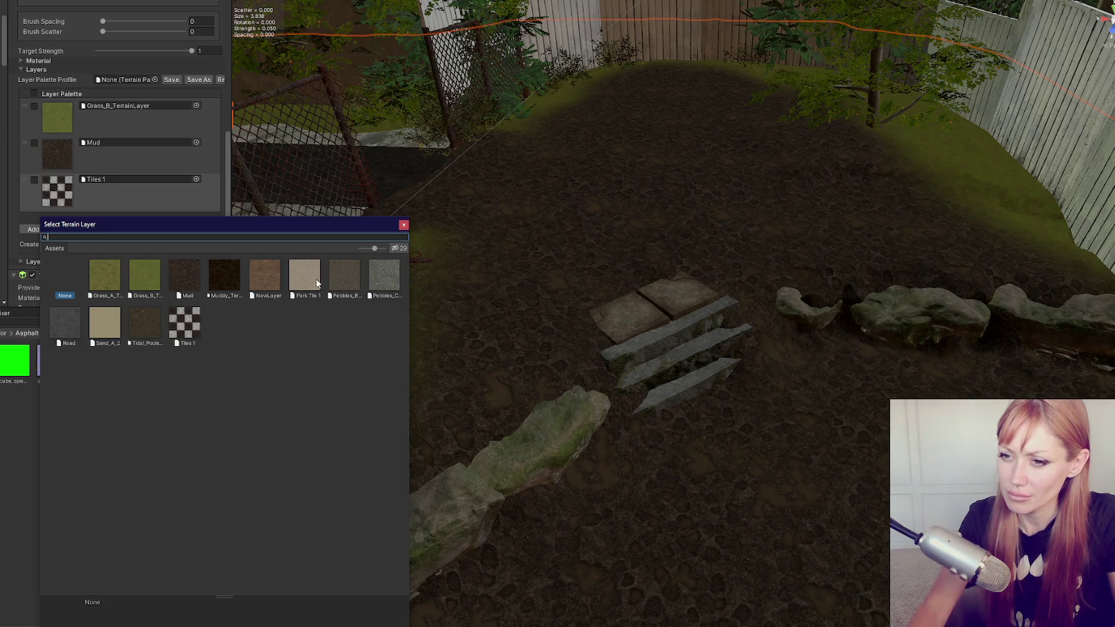
pyautogui.doubleClick(258, 276)
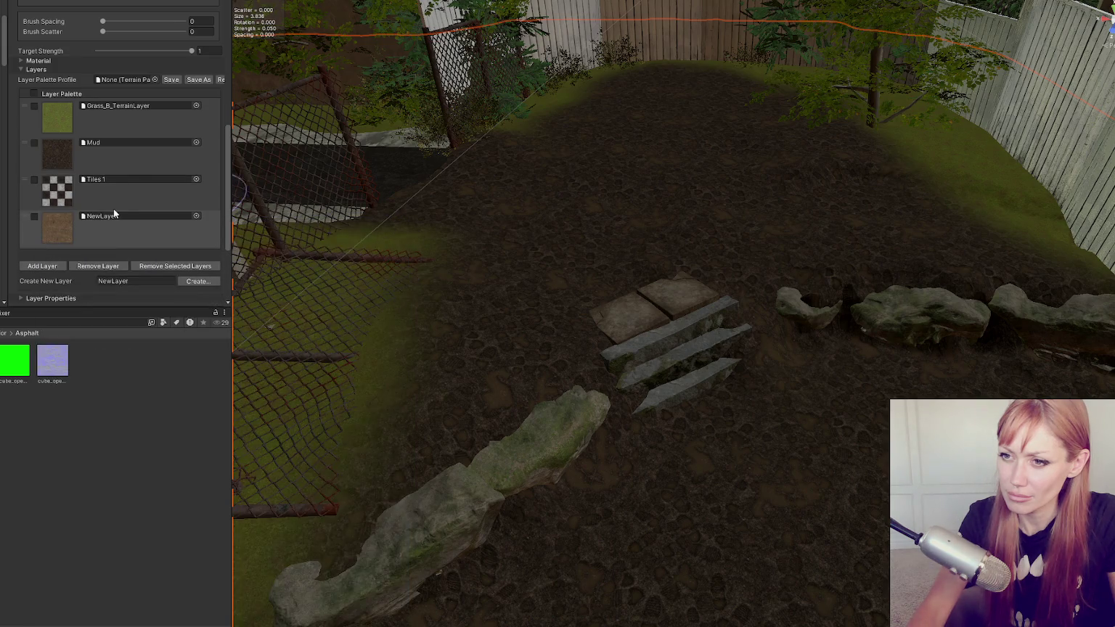
pyautogui.click(122, 178)
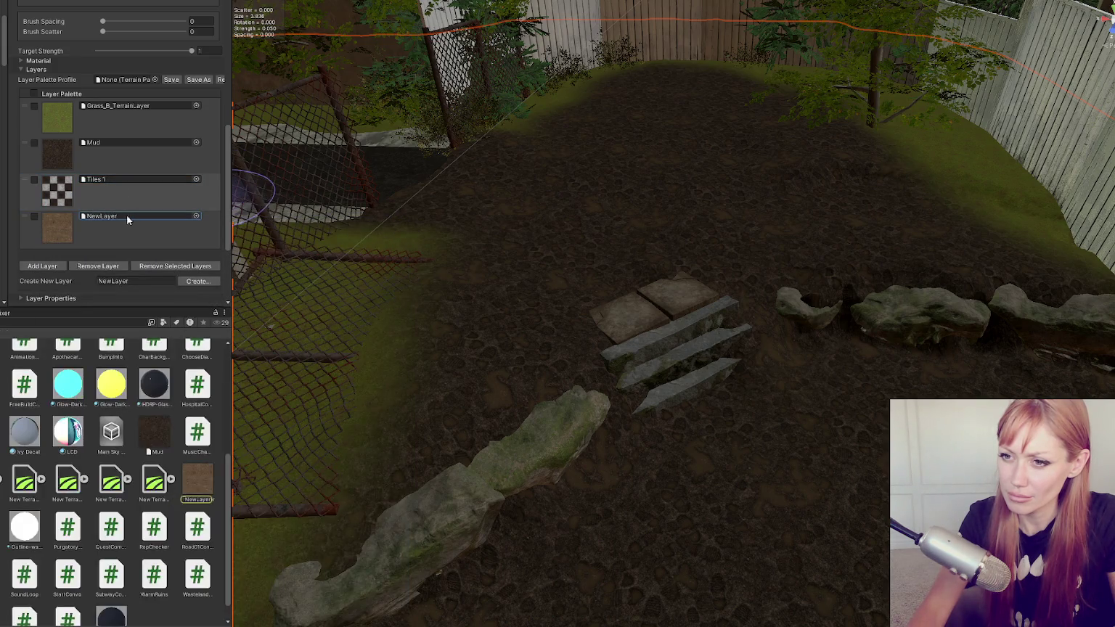
pyautogui.doubleClick(122, 178)
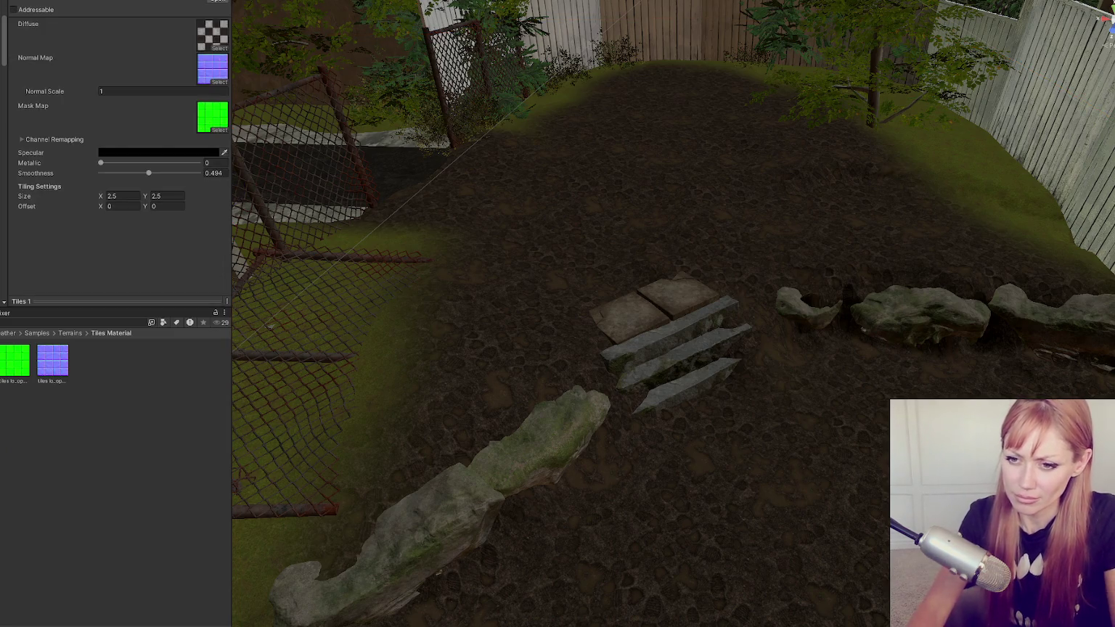
# Add Pebbles_B_TerrainLayer to the terrain's layer palette.
pyautogui.click(522, 272)
pyautogui.scroll(-10, 190, 169)
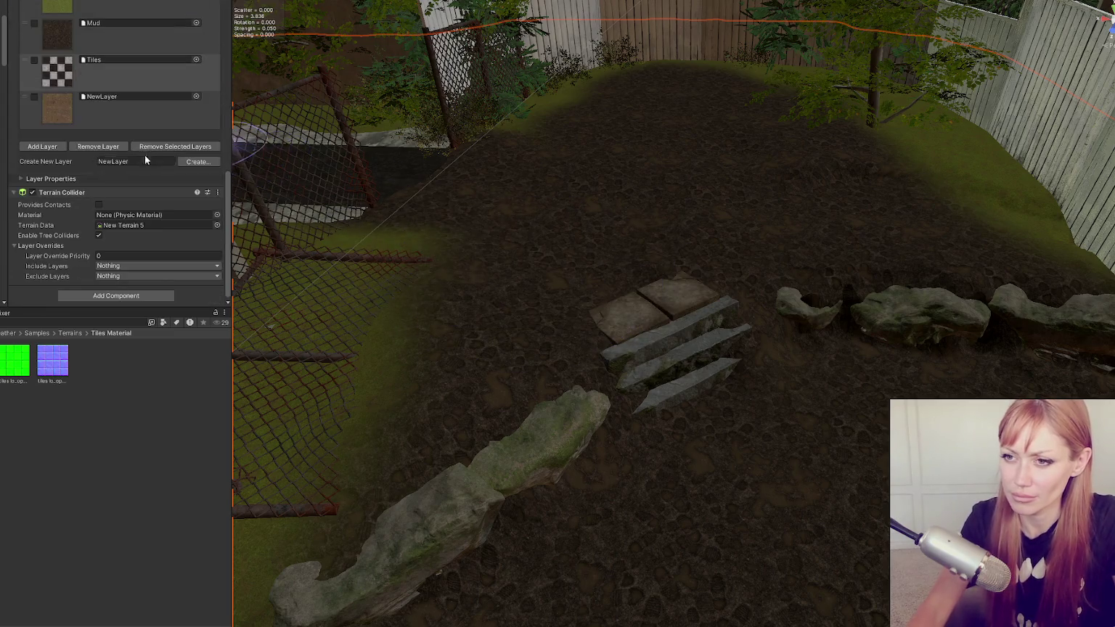
pyautogui.click(43, 256)
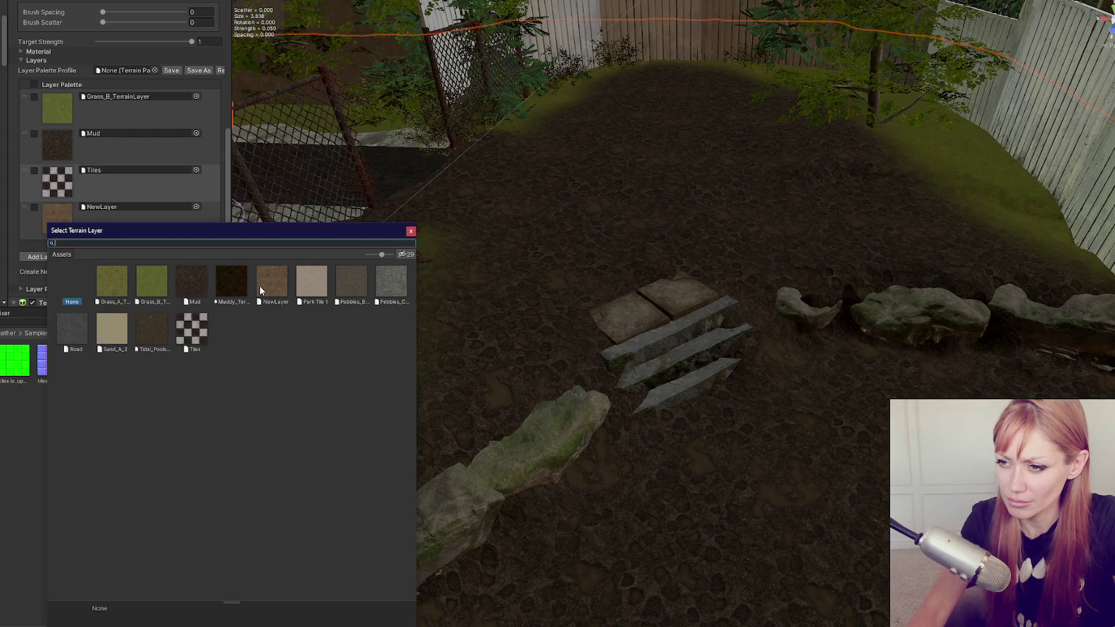
pyautogui.doubleClick(355, 283)
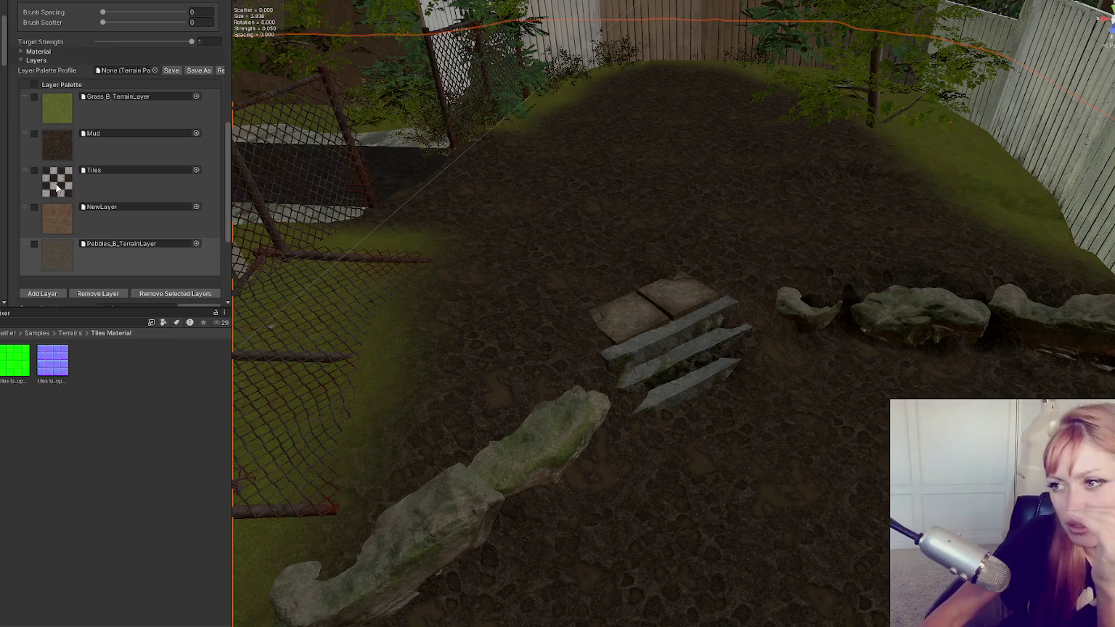
# Reorder the palette, moving NewLayer below Pebbles and Tiles to the bottom, then reopen the layer picker.
pyautogui.moveTo(26, 203)
pyautogui.mouseDown()
pyautogui.moveTo(27, 101)
pyautogui.moveTo(41, 230)
pyautogui.mouseUp()
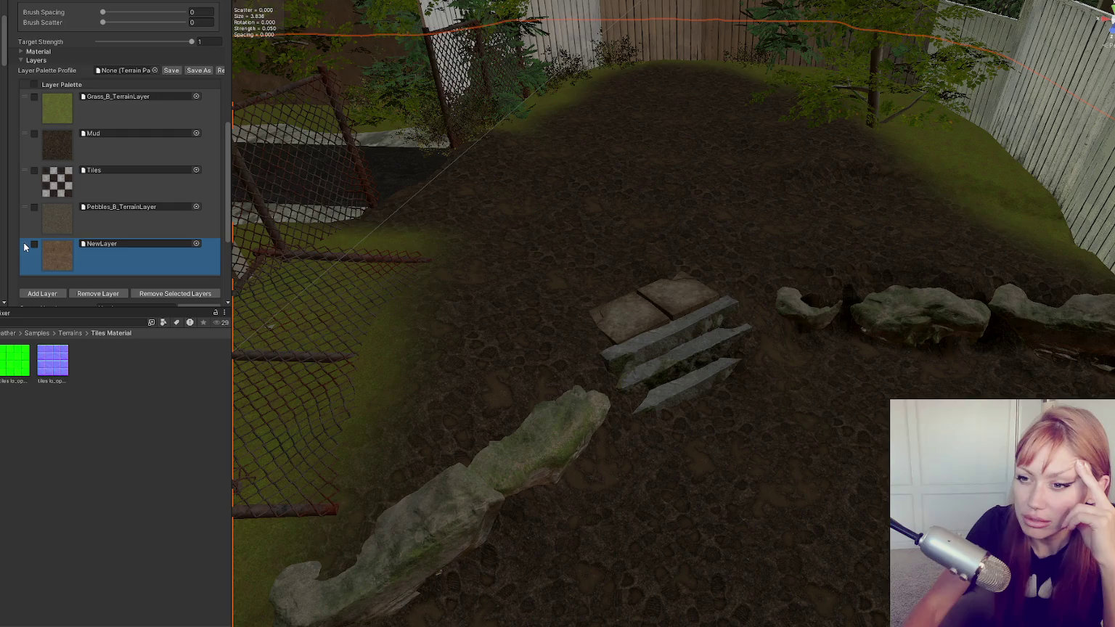
pyautogui.moveTo(23, 247)
pyautogui.mouseDown()
pyautogui.moveTo(24, 228)
pyautogui.moveTo(25, 248)
pyautogui.mouseUp()
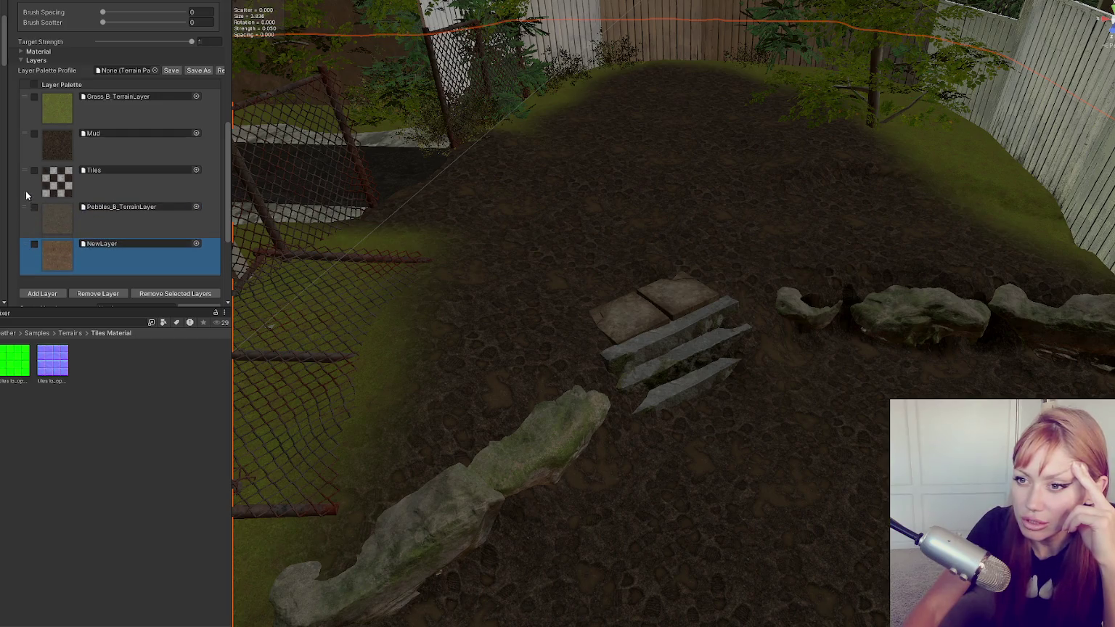
pyautogui.click(24, 175)
pyautogui.moveTo(24, 173)
pyautogui.mouseDown()
pyautogui.moveTo(26, 243)
pyautogui.moveTo(22, 171)
pyautogui.mouseUp()
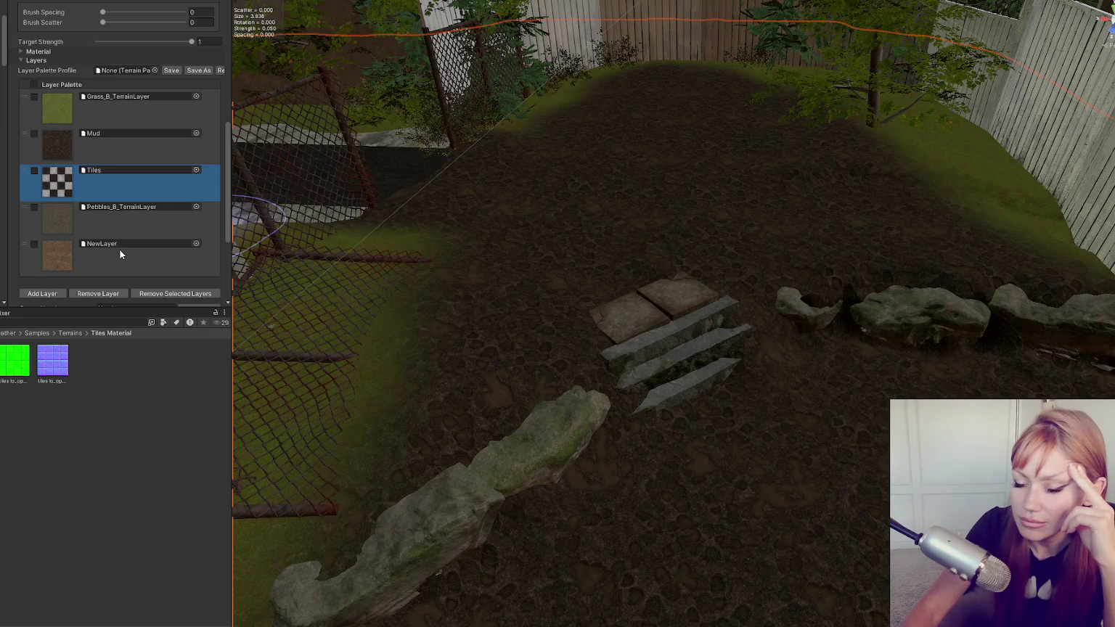
pyautogui.click(55, 294)
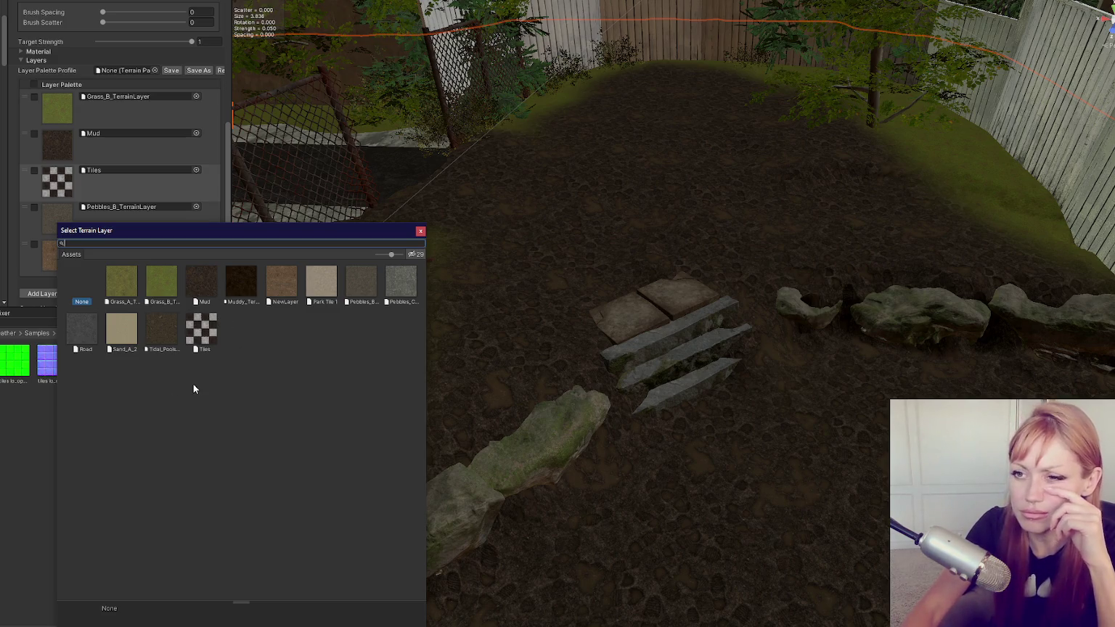
# Add the Road layer to the palette, check its diffuse texture, and select the Road asset for duplicating.
pyautogui.doubleClick(91, 330)
pyautogui.scroll(-3, 109, 240)
pyautogui.click(122, 196)
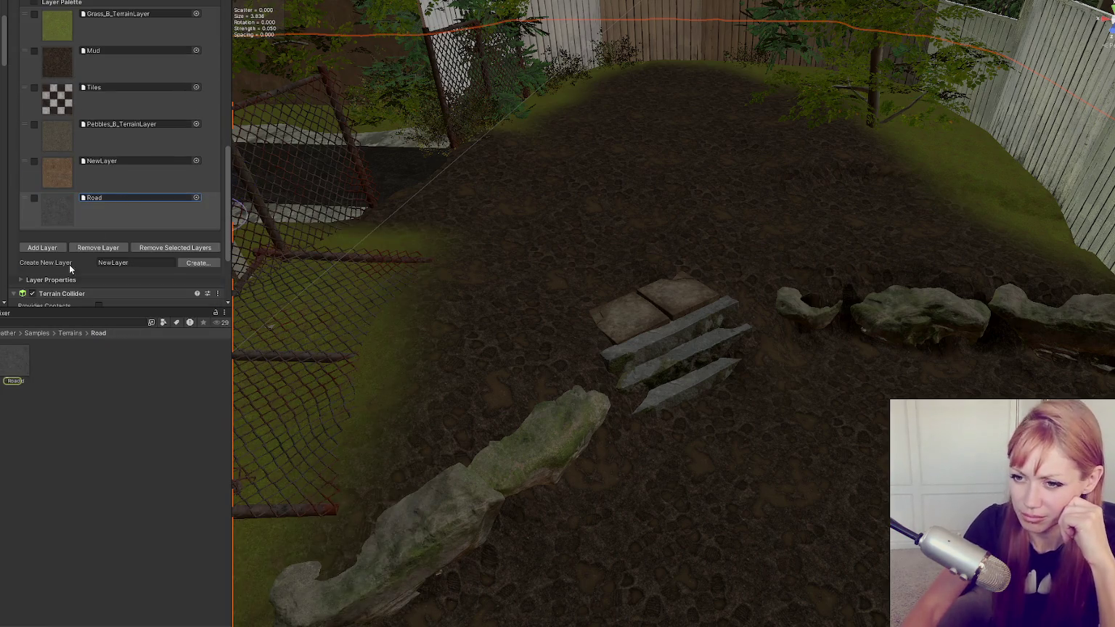
pyautogui.click(26, 360)
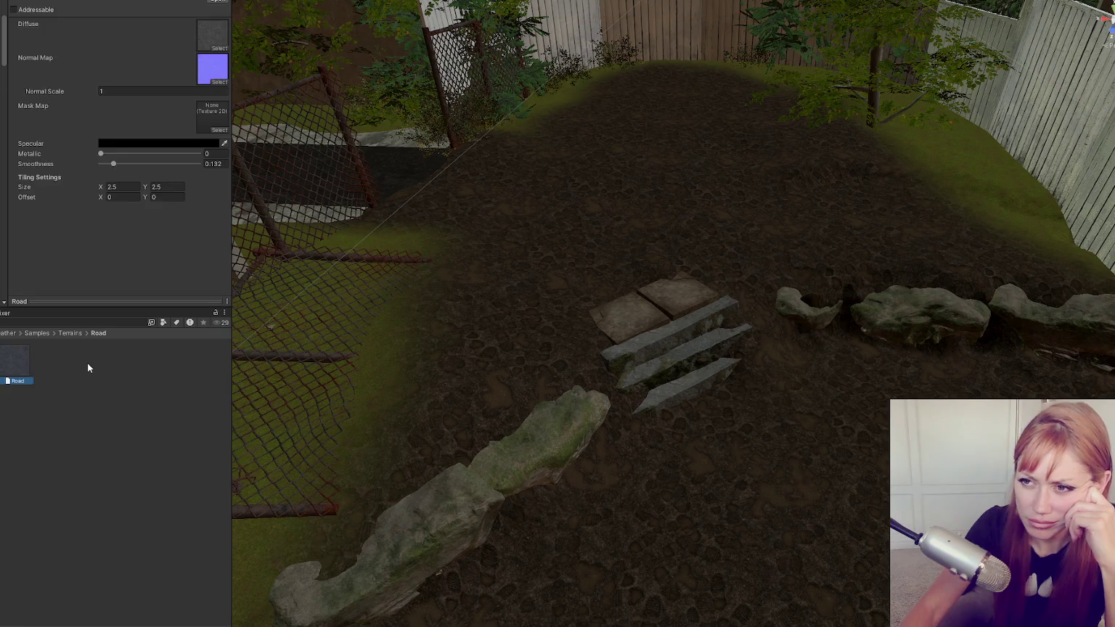
pyautogui.click(212, 34)
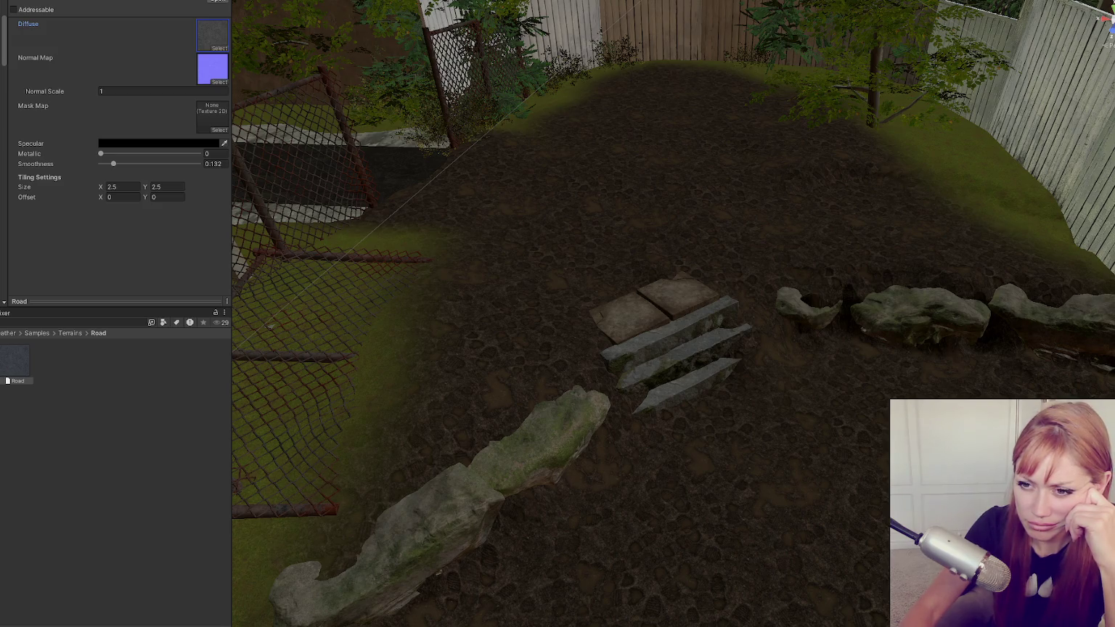
pyautogui.click(9, 378)
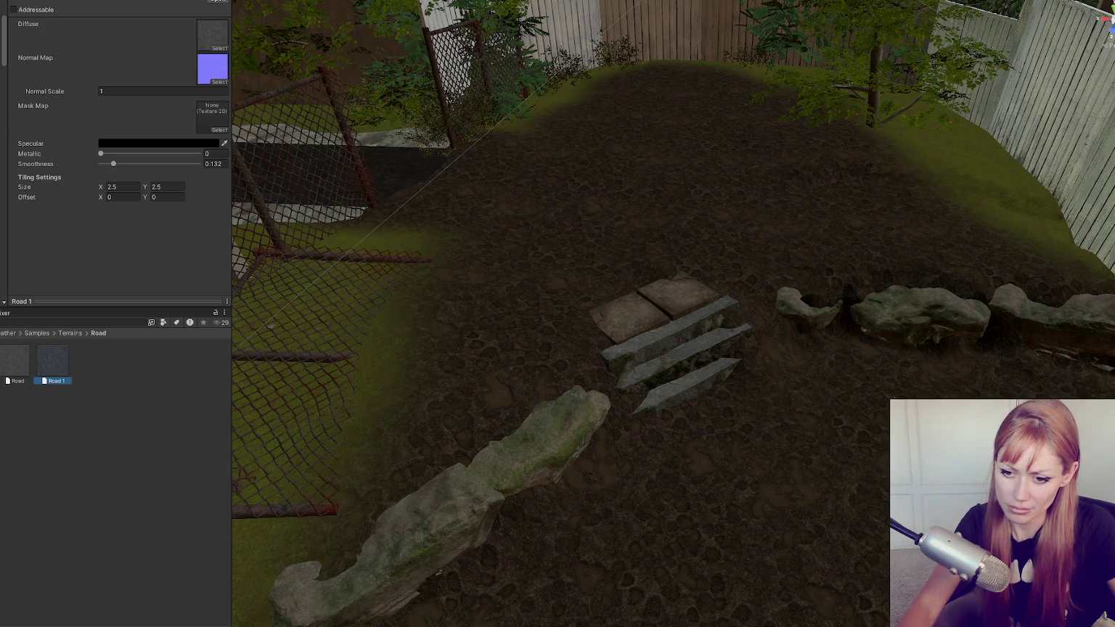
pyautogui.rightClick(9, 446)
# Create a new Road2 folder and select the Road 1 terrain layer asset.
pyautogui.moveTo(110, 129)
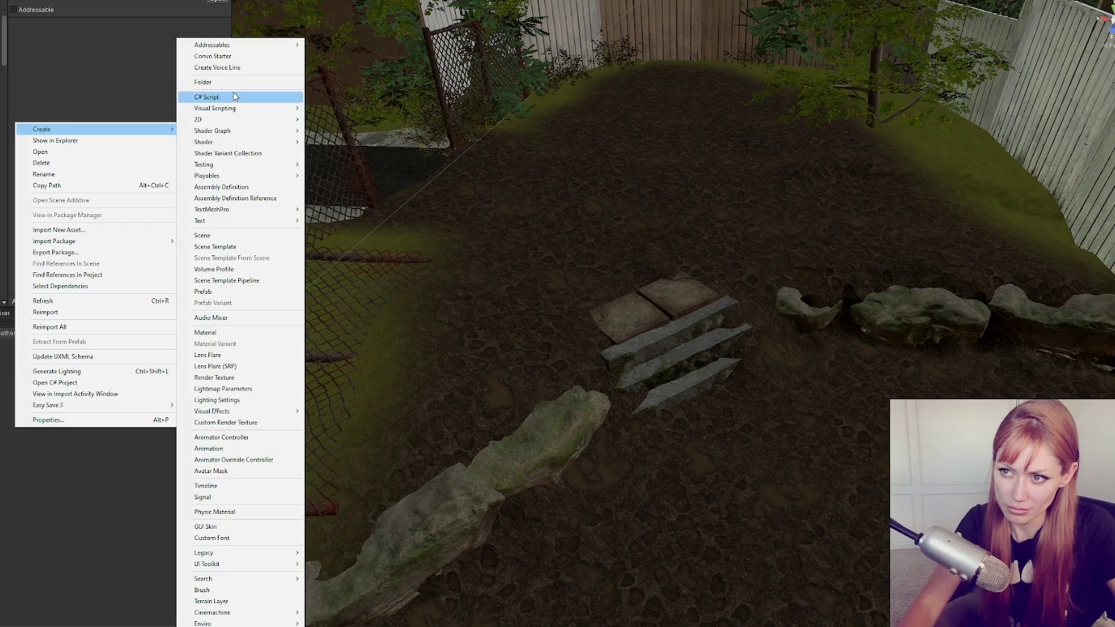
pyautogui.click(239, 82)
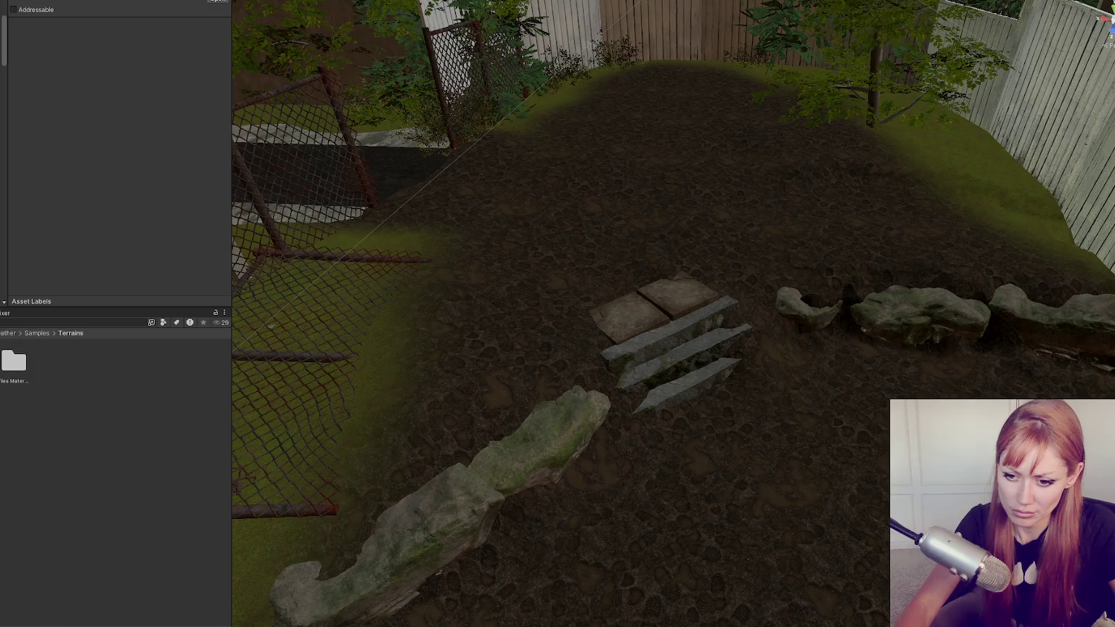
pyautogui.click(53, 368)
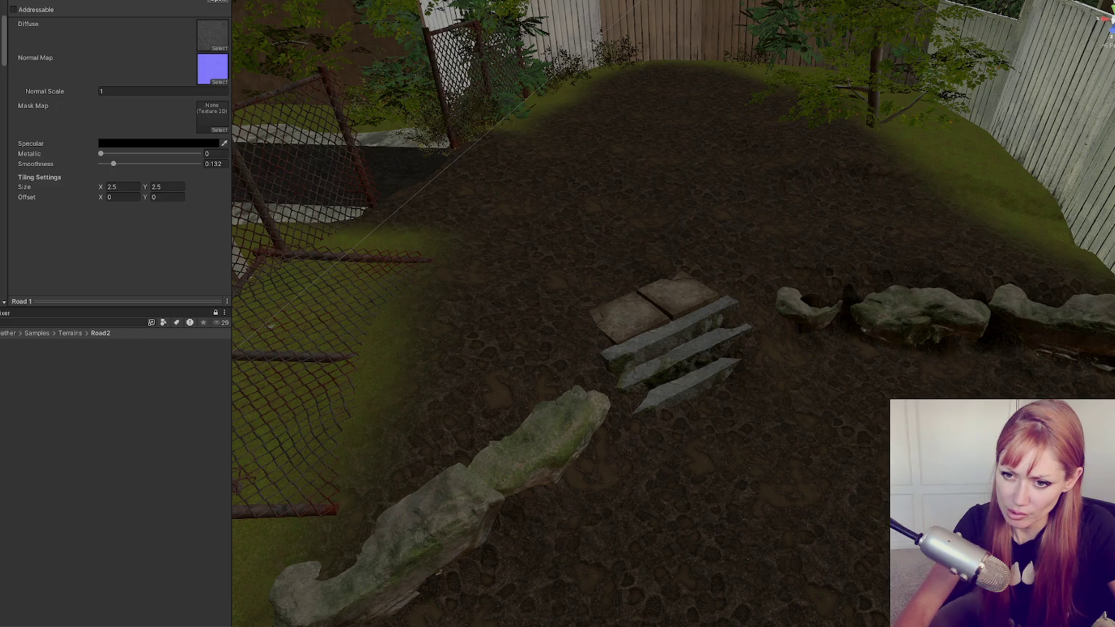
# Add a second Project browser tab and dock it beside the Scene view.
pyautogui.rightClick(3, 375)
pyautogui.click(23, 428)
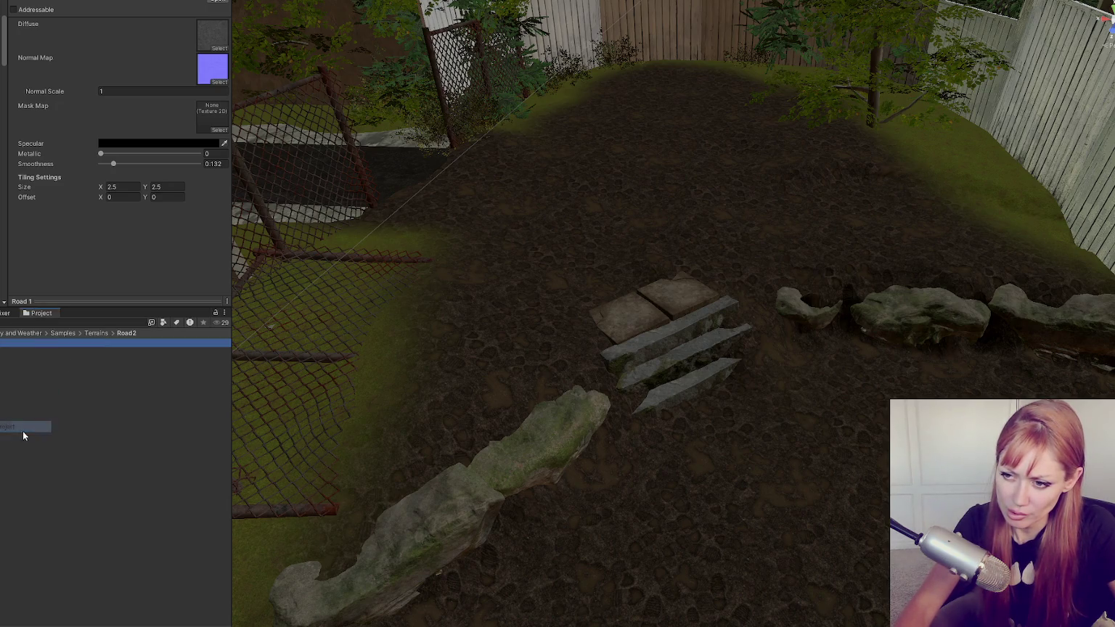
pyautogui.moveTo(3, 321)
pyautogui.mouseDown()
pyautogui.moveTo(4, 359)
pyautogui.moveTo(3, 299)
pyautogui.moveTo(247, 312)
pyautogui.mouseUp()
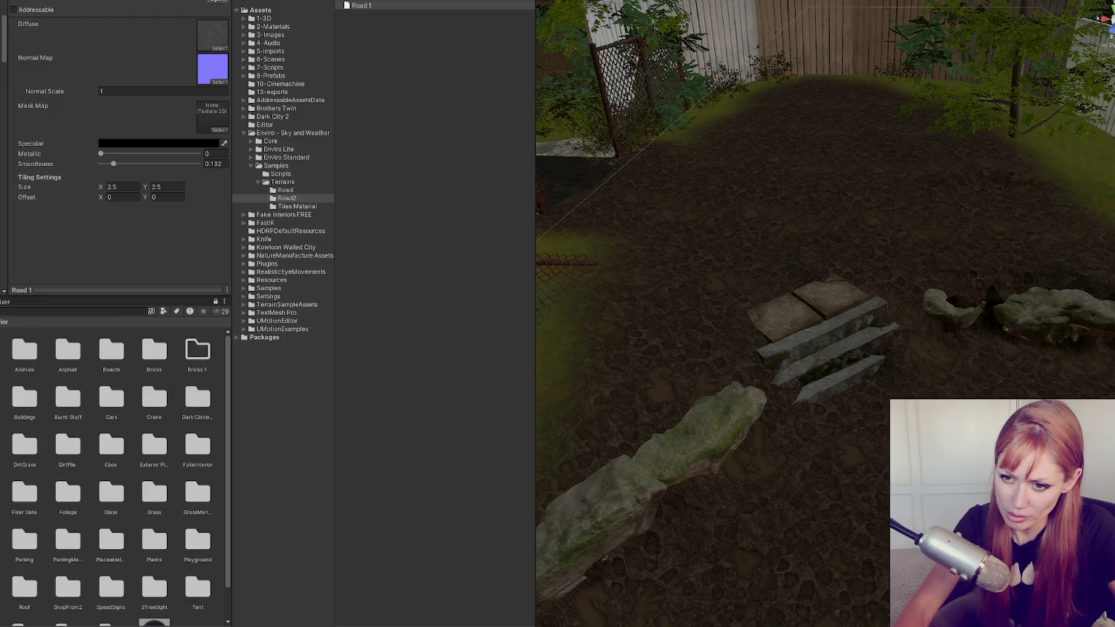
# Open the Asphalt textures folder and ping the terrain's Road layer asset in Terrains/Road.
pyautogui.doubleClick(78, 355)
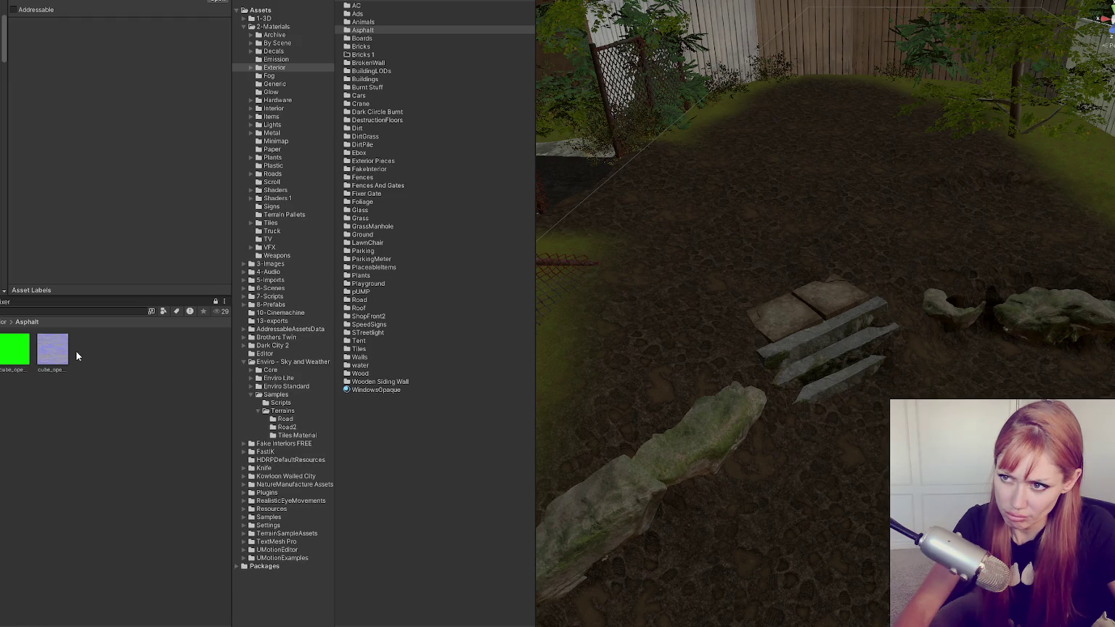
pyautogui.click(665, 296)
pyautogui.scroll(-10, 173, 166)
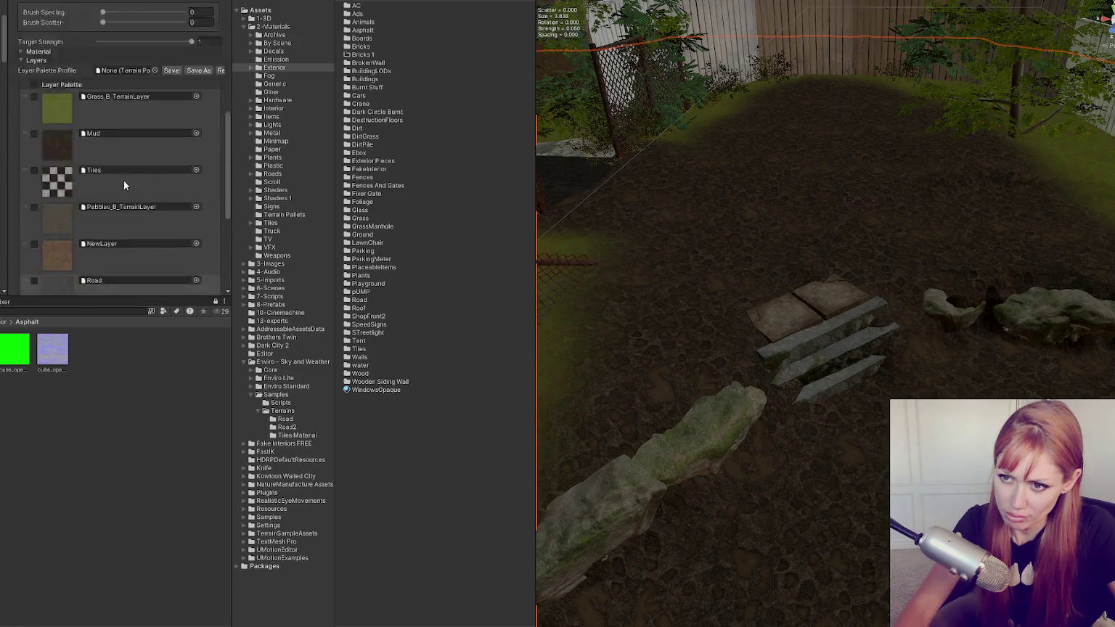
pyautogui.click(56, 82)
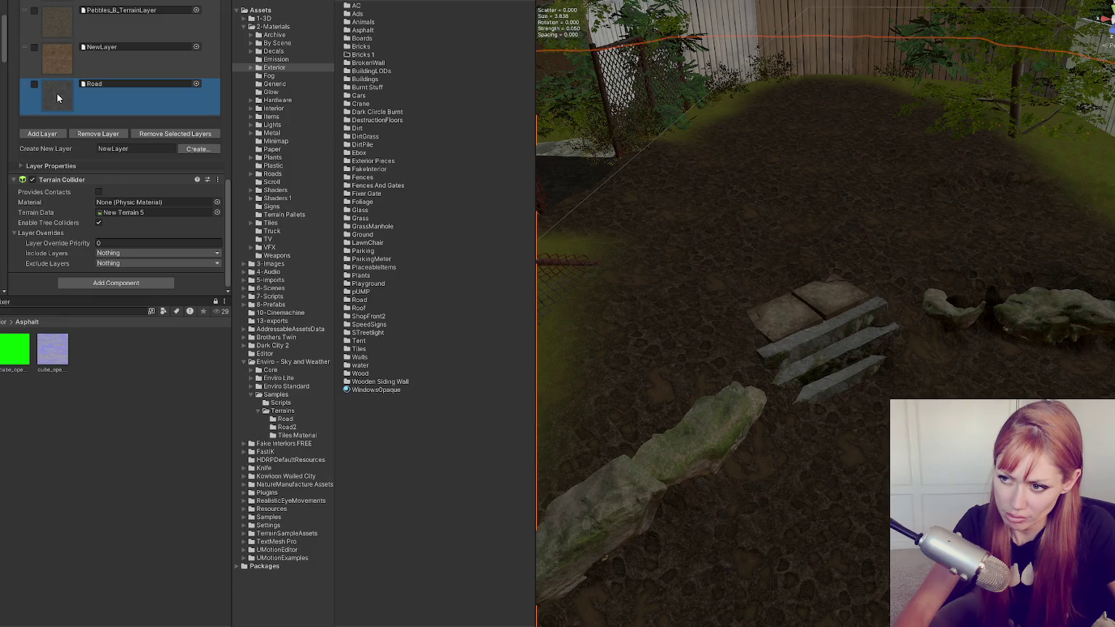
pyautogui.keyDown('ctrl'); pyautogui.scroll(5, 435, 327); pyautogui.keyUp('ctrl')
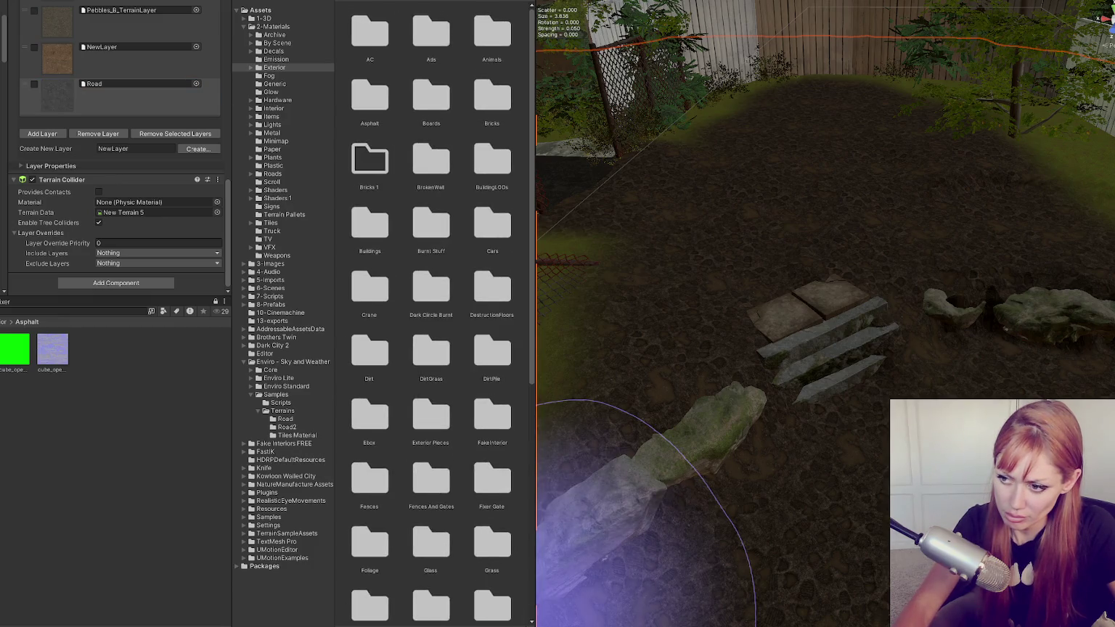
pyautogui.keyDown('ctrl'); pyautogui.scroll(-1, 435, 326); pyautogui.keyUp('ctrl')
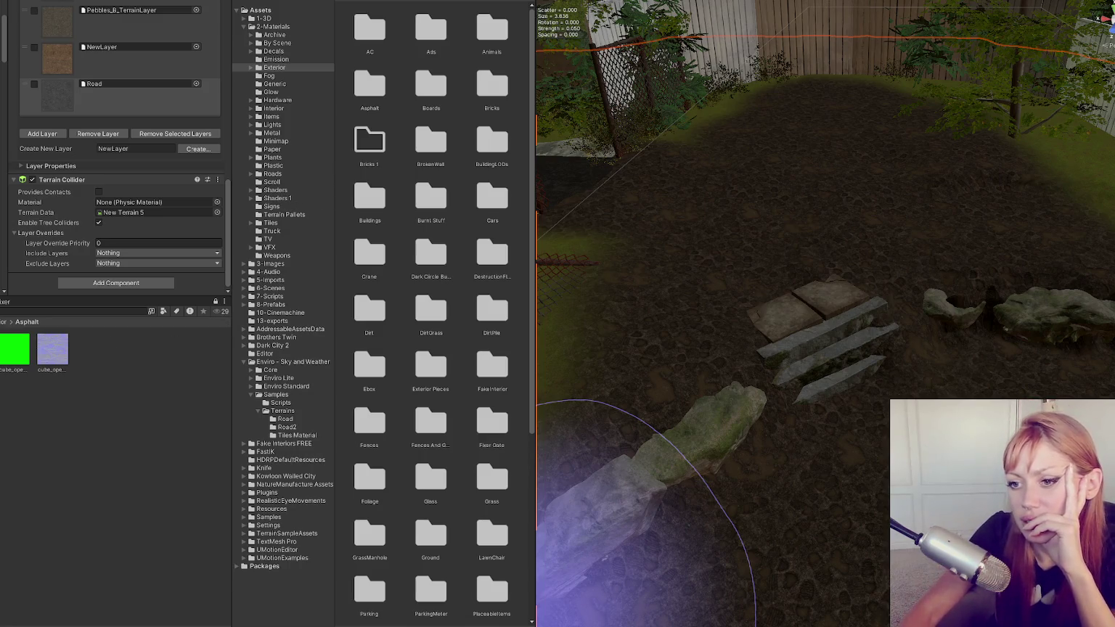
pyautogui.click(98, 83)
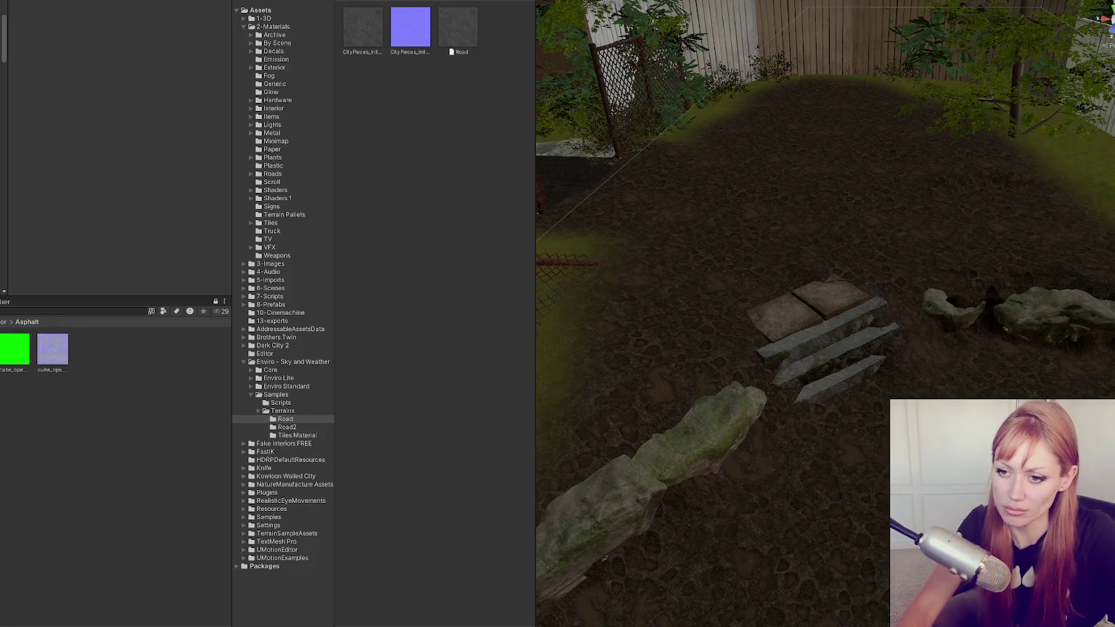
# Duplicate all the asphalt textures and move the copies into the Road2 folder.
pyautogui.hotkey('ctrl', 'a')
pyautogui.hotkey('ctrl', 'd')
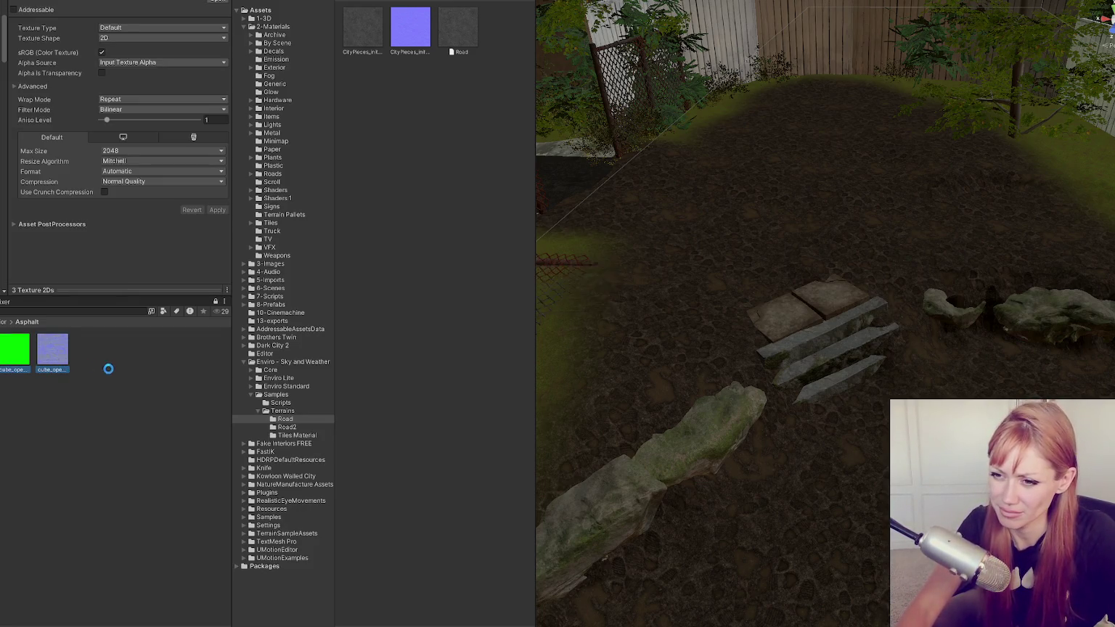
pyautogui.moveTo(157, 361)
pyautogui.mouseDown()
pyautogui.moveTo(290, 444)
pyautogui.moveTo(297, 433)
pyautogui.mouseUp()
pyautogui.click(296, 430)
# Assign the asphalt colour, green mask and purple normal textures to Road 1's Diffuse, Mask and Normal slots.
pyautogui.click(501, 29)
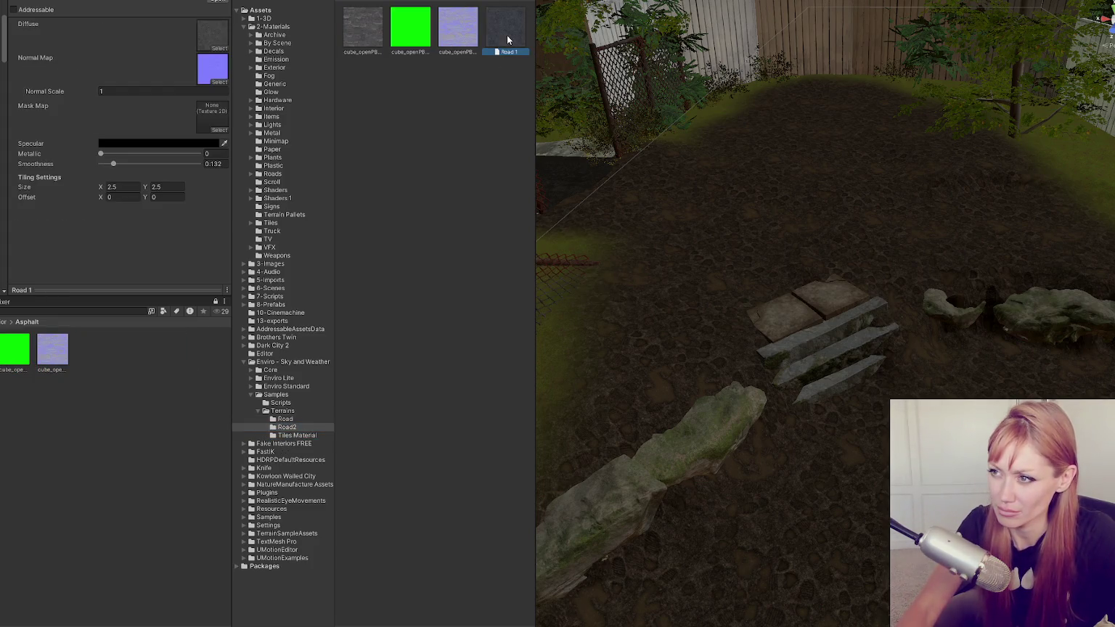
pyautogui.moveTo(360, 29)
pyautogui.mouseDown()
pyautogui.moveTo(259, 43)
pyautogui.moveTo(213, 35)
pyautogui.mouseUp()
pyautogui.moveTo(410, 29)
pyautogui.mouseDown()
pyautogui.moveTo(212, 82)
pyautogui.moveTo(216, 120)
pyautogui.mouseUp()
pyautogui.moveTo(458, 29); pyautogui.dragTo(212, 69)
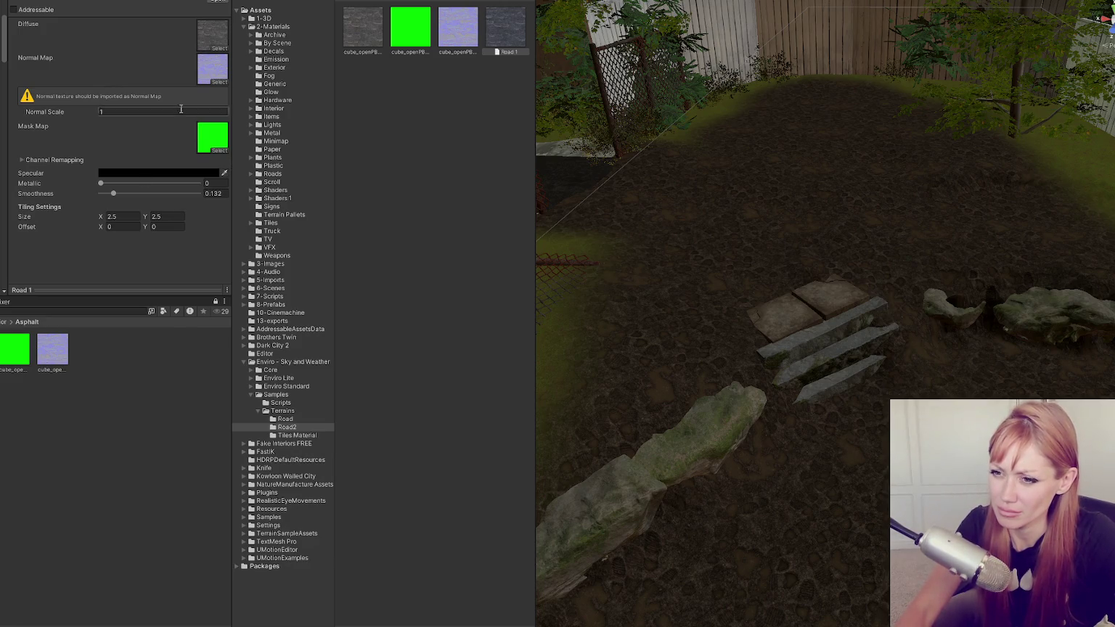
# Set the normal texture's Texture Type to Normal map, apply it, and reselect the terrain.
pyautogui.click(52, 350)
pyautogui.click(183, 28)
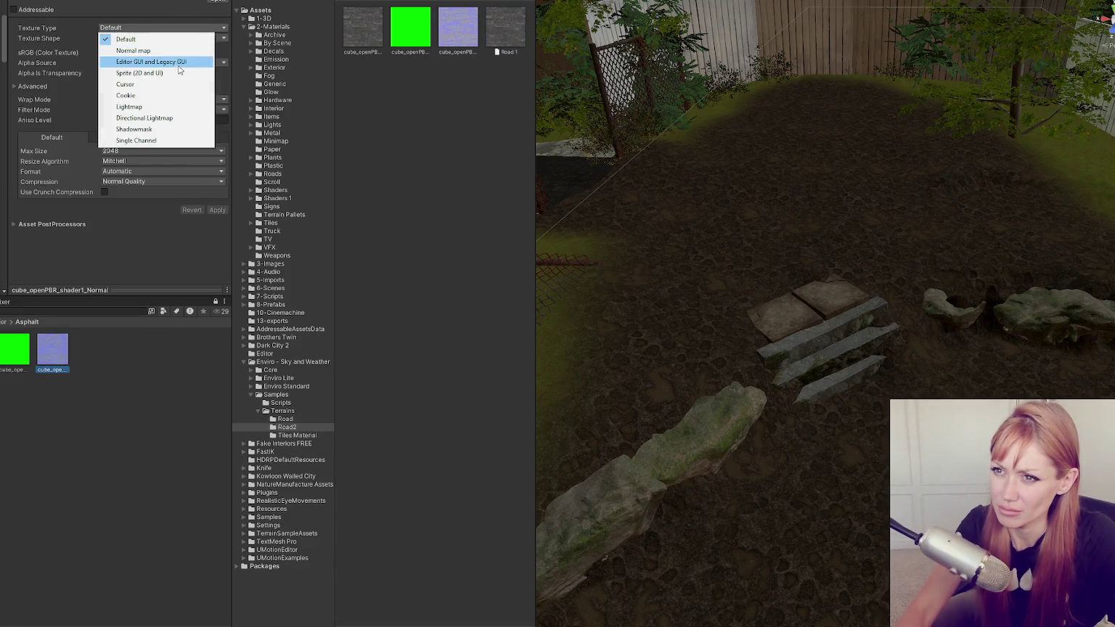
pyautogui.click(145, 40)
pyautogui.click(220, 200)
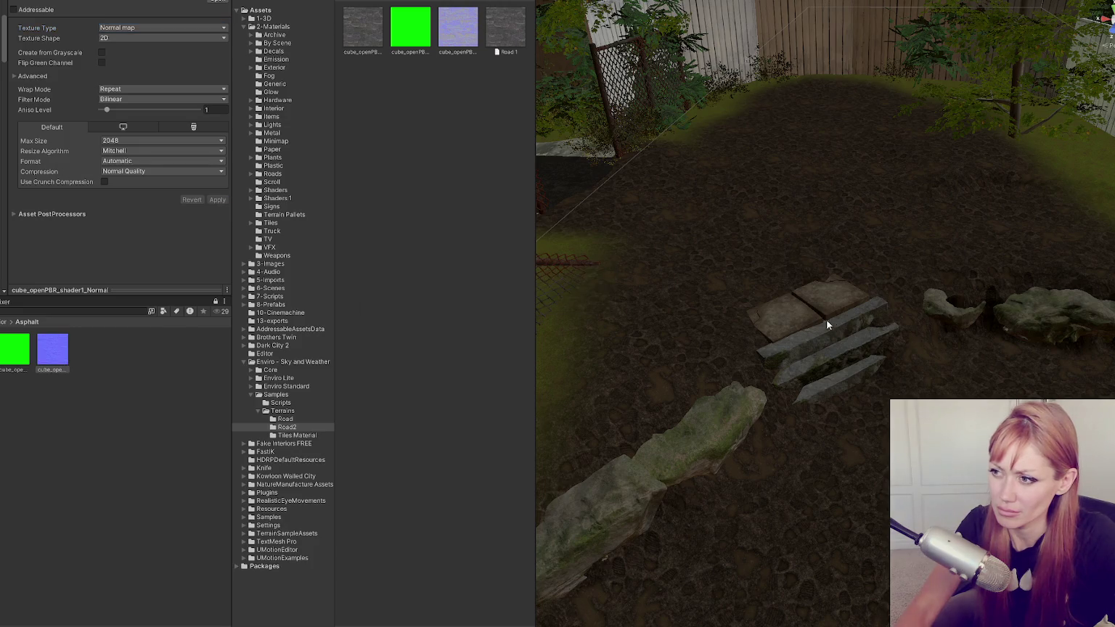
pyautogui.click(769, 265)
pyautogui.scroll(-5, 134, 171)
# Replace the terrain's Road layer with Road 1 and paint asphalt along the path toward the fence.
pyautogui.moveTo(507, 32); pyautogui.dragTo(61, 209)
pyautogui.moveTo(498, 29)
pyautogui.mouseDown()
pyautogui.moveTo(155, 204)
pyautogui.moveTo(55, 223)
pyautogui.mouseUp()
pyautogui.click(47, 215)
pyautogui.moveTo(864, 379)
pyautogui.mouseDown()
pyautogui.moveTo(853, 483)
pyautogui.moveTo(861, 132)
pyautogui.moveTo(890, 272)
pyautogui.moveTo(914, 218)
pyautogui.moveTo(951, 217)
pyautogui.moveTo(1006, 280)
pyautogui.moveTo(851, 296)
pyautogui.mouseUp()
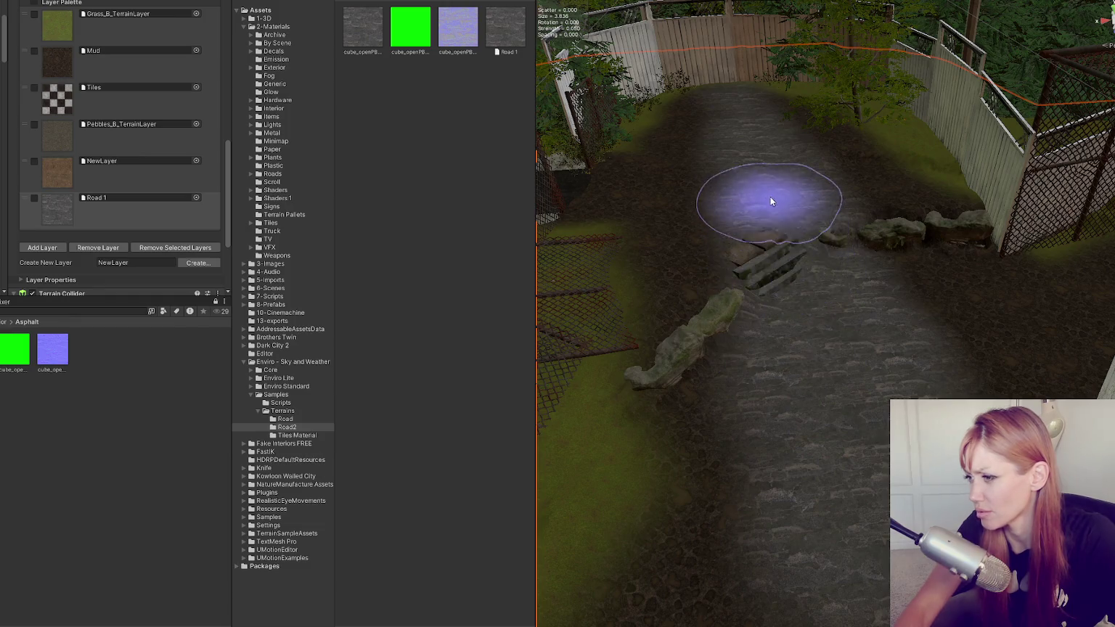
# Adjust the Paint Texture settings, inspect the asphalt road along the path, and exit the painting tool.
pyautogui.scroll(5, 883, 396)
pyautogui.scroll(-3, 861, 371)
pyautogui.scroll(-2, 936, 340)
pyautogui.scroll(1, 957, 384)
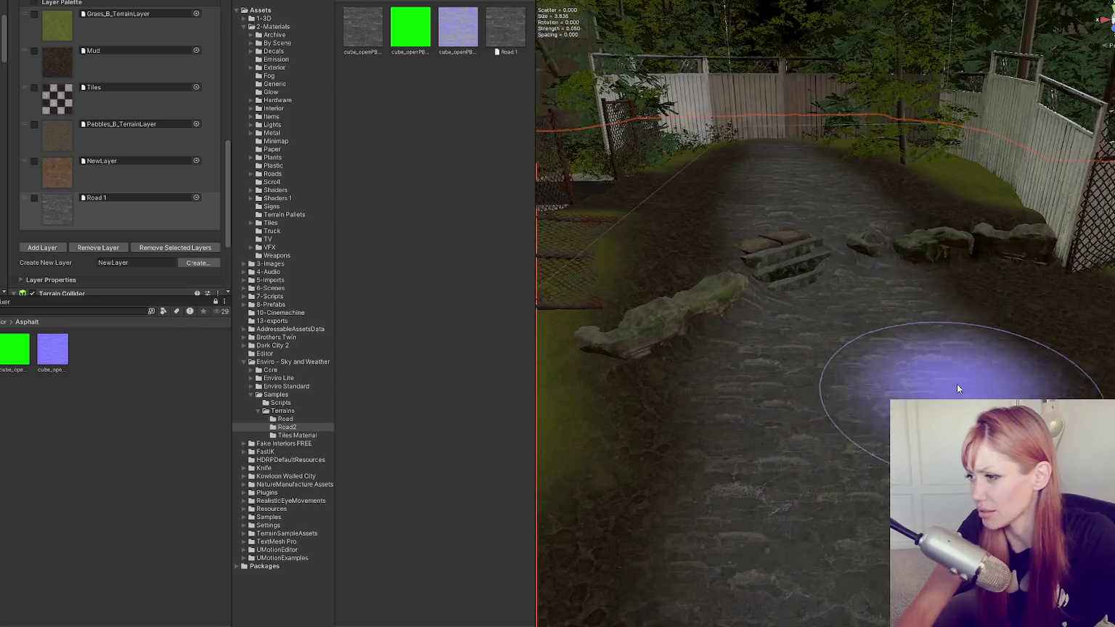
pyautogui.scroll(1, 848, 373)
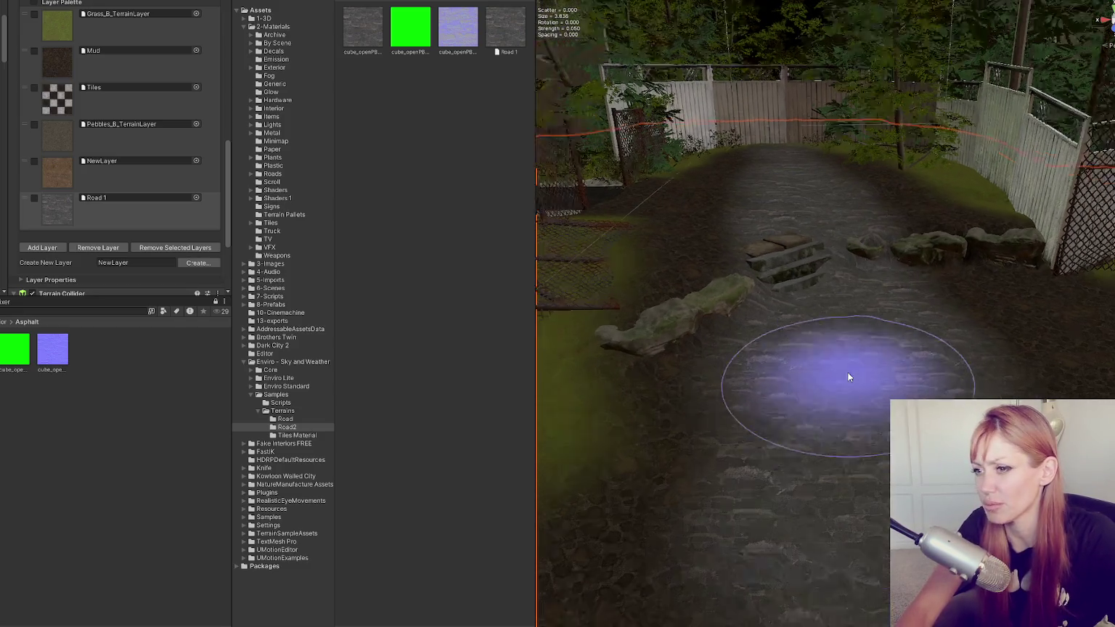
pyautogui.scroll(-1, 849, 373)
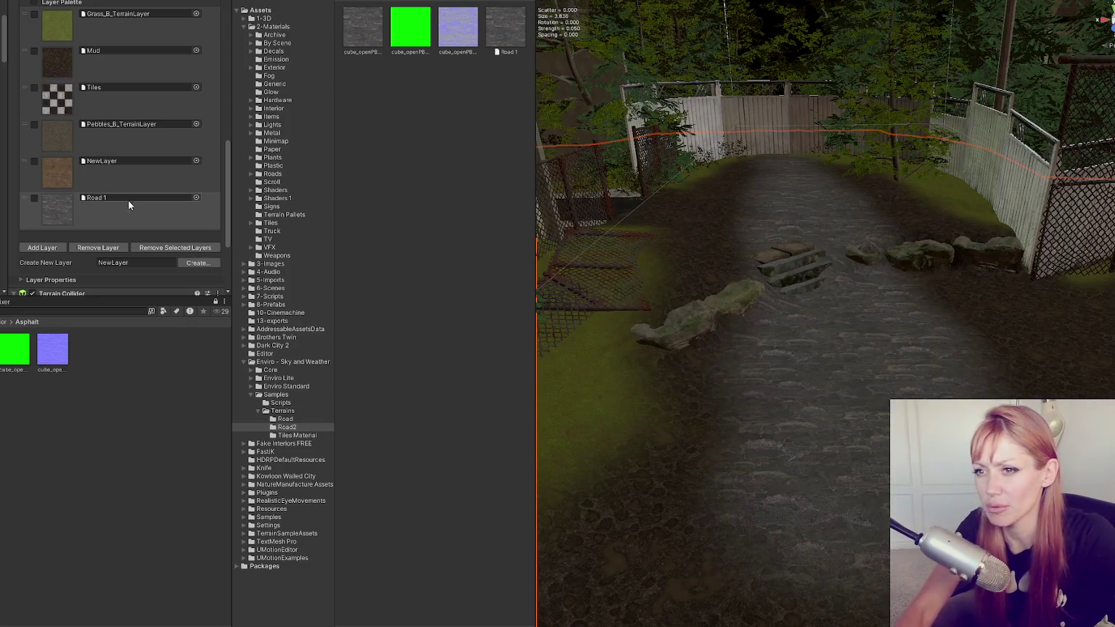
pyautogui.click(54, 135)
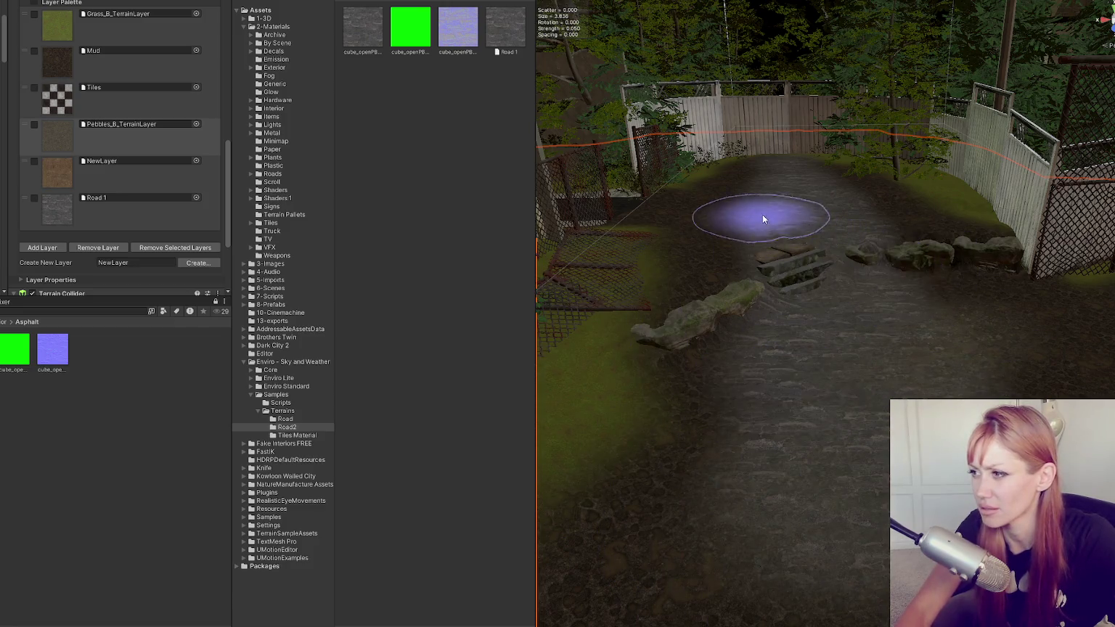
pyautogui.scroll(-2, 915, 508)
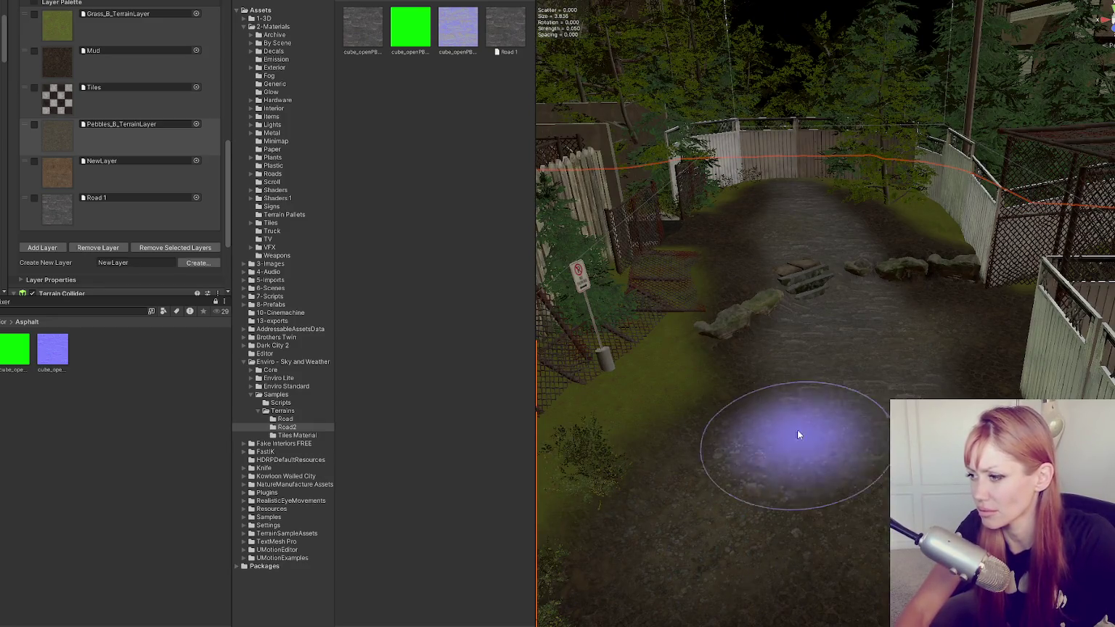
pyautogui.scroll(-1, 806, 457)
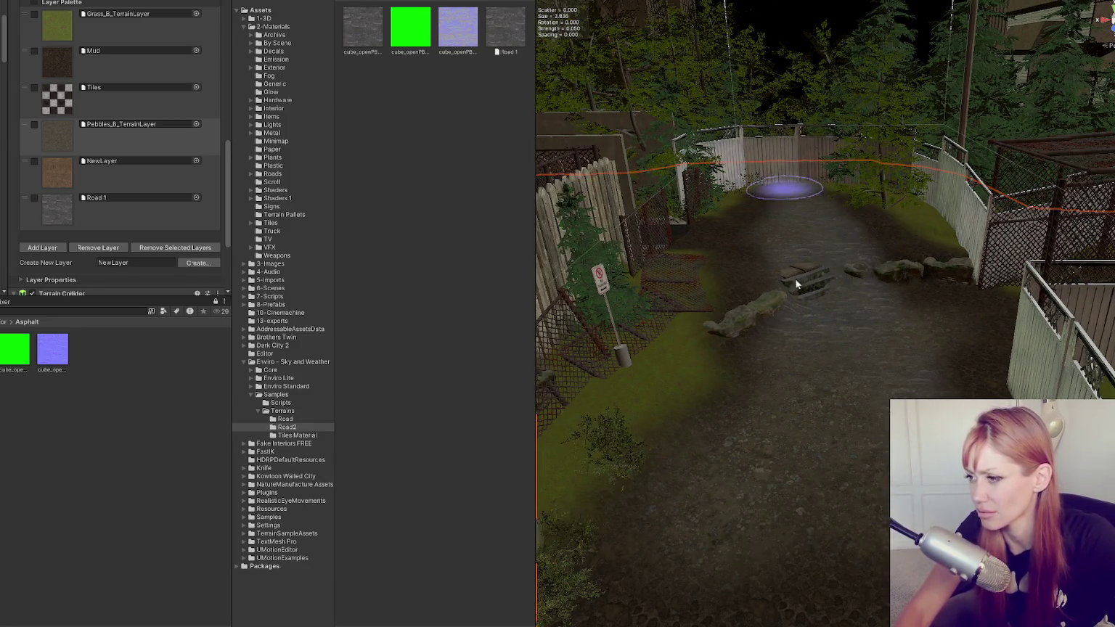
pyautogui.scroll(-1, 828, 432)
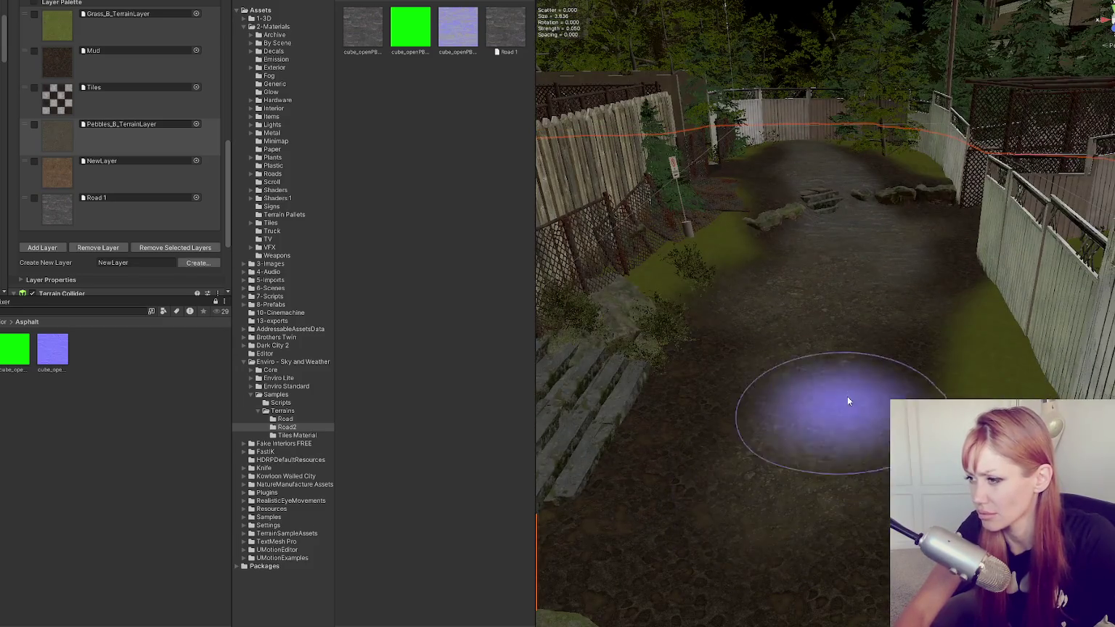
pyautogui.scroll(3, 885, 344)
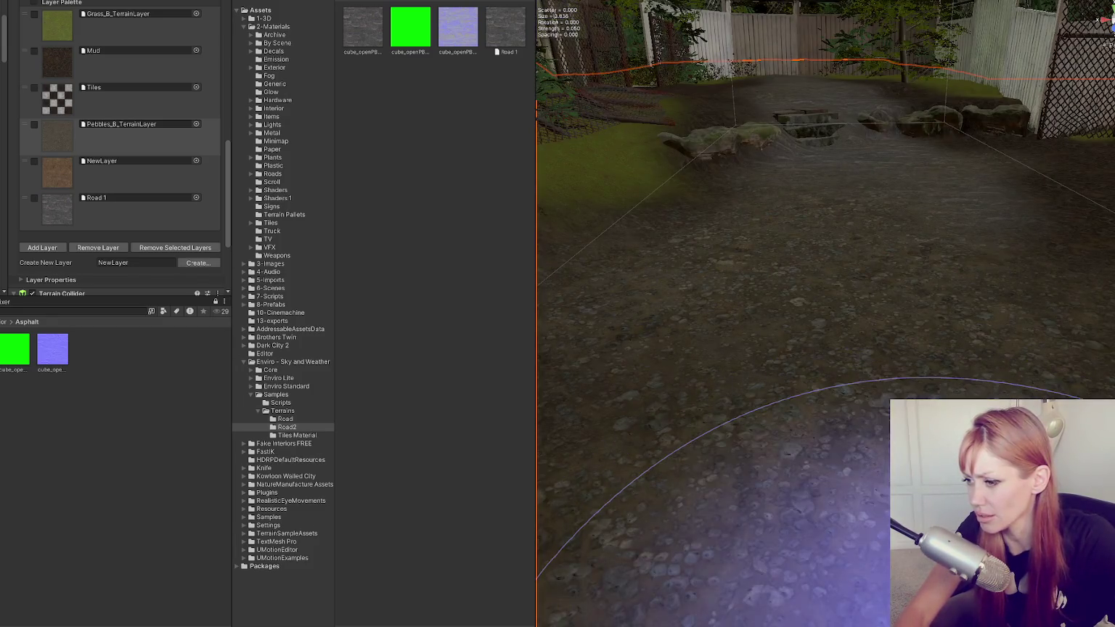
pyautogui.scroll(-3, 946, 266)
pyautogui.scroll(5, 923, 323)
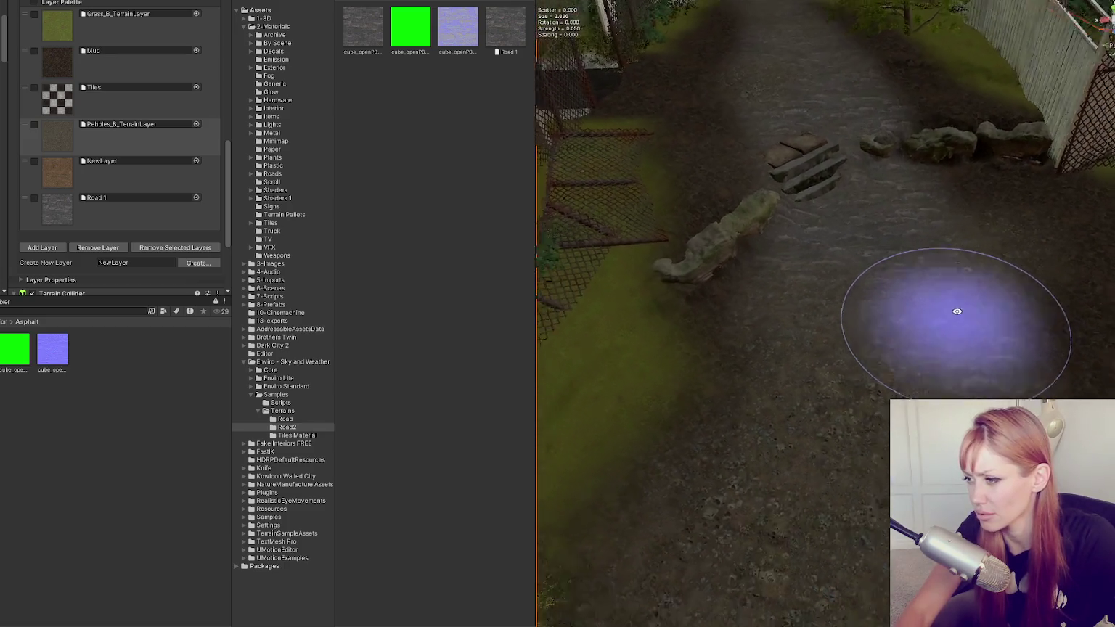
pyautogui.moveTo(989, 258)
pyautogui.mouseDown()
pyautogui.moveTo(924, 379)
pyautogui.moveTo(948, 341)
pyautogui.moveTo(937, 323)
pyautogui.moveTo(692, 438)
pyautogui.moveTo(321, 413)
pyautogui.moveTo(389, 481)
pyautogui.moveTo(712, 498)
pyautogui.moveTo(944, 473)
pyautogui.moveTo(942, 320)
pyautogui.moveTo(839, 281)
pyautogui.moveTo(828, 240)
pyautogui.mouseUp()
pyautogui.press('q')
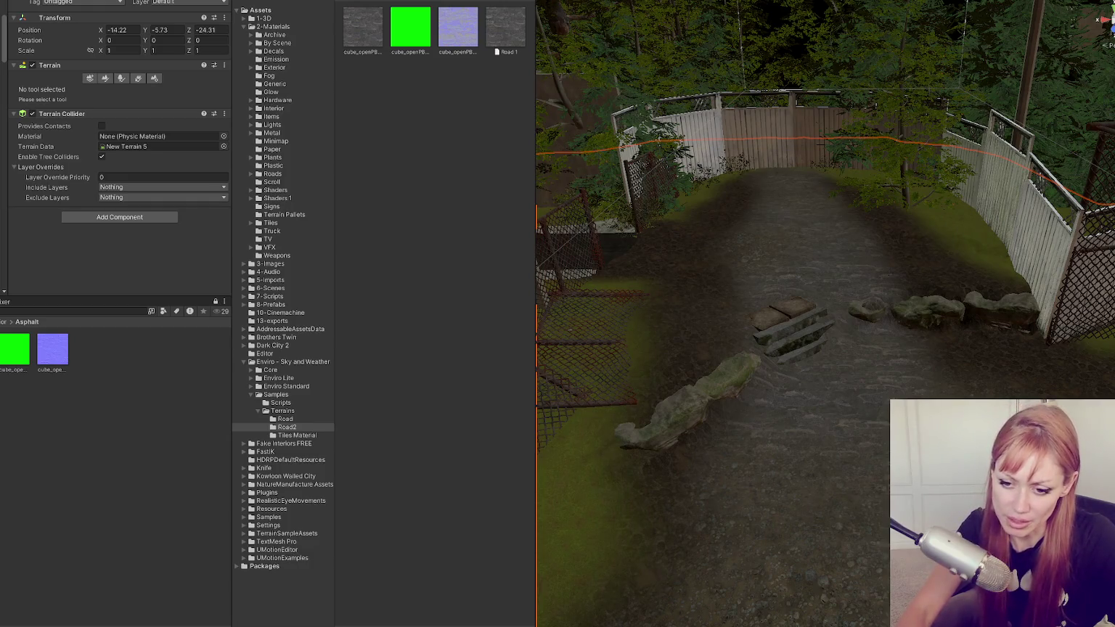
# Duplicate the Road2 folder and name the copy Road3.
pyautogui.click(492, 36)
pyautogui.click(287, 427)
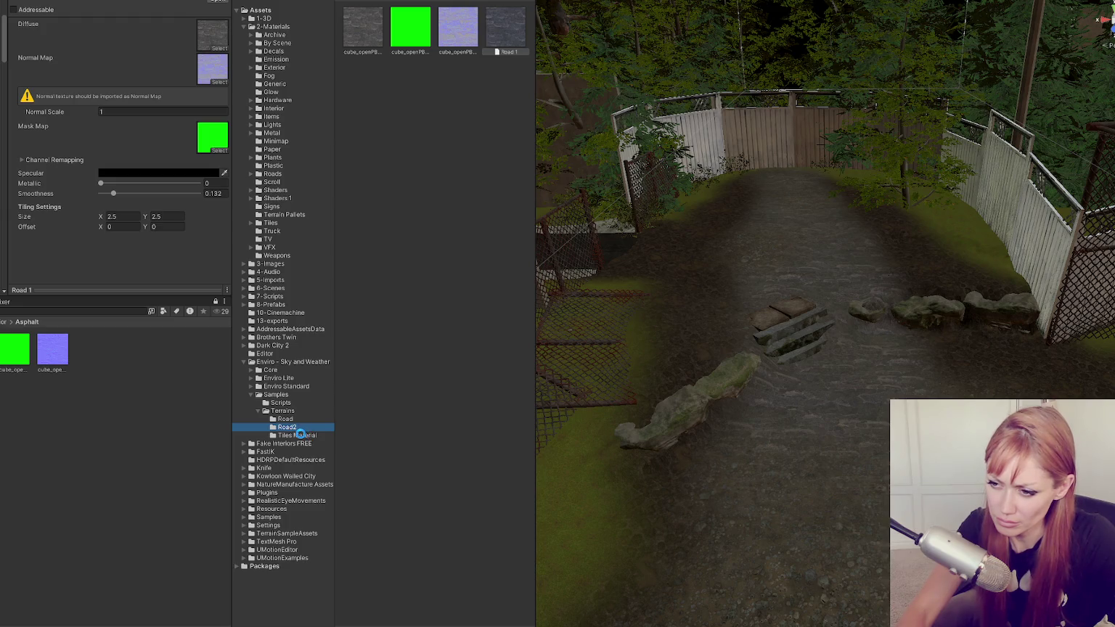
pyautogui.click(300, 435)
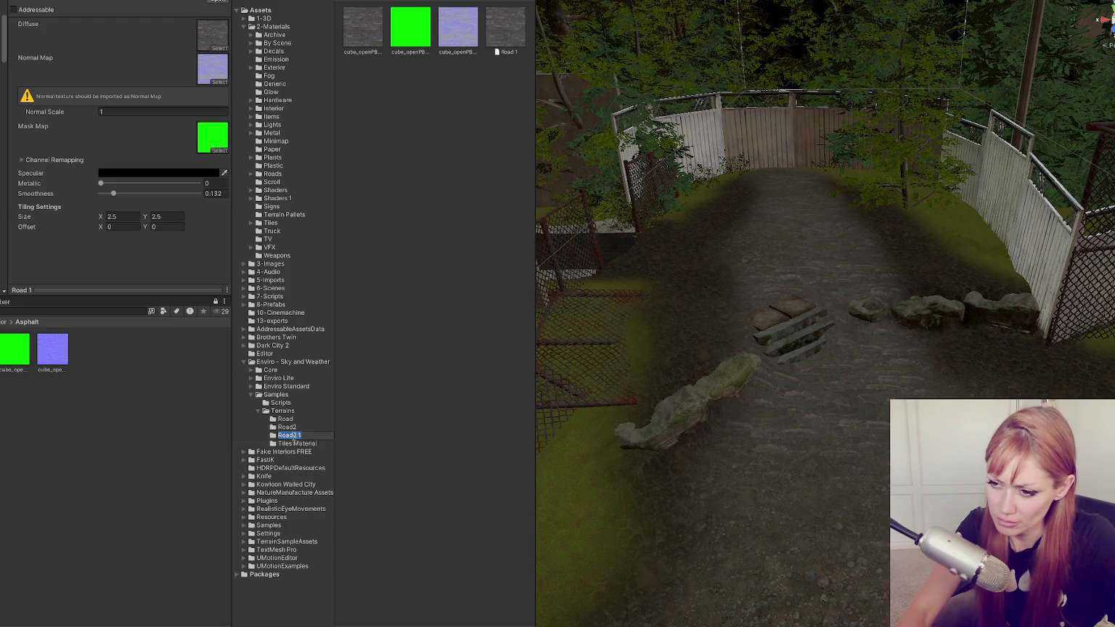
pyautogui.write('3')
pyautogui.press('Return')
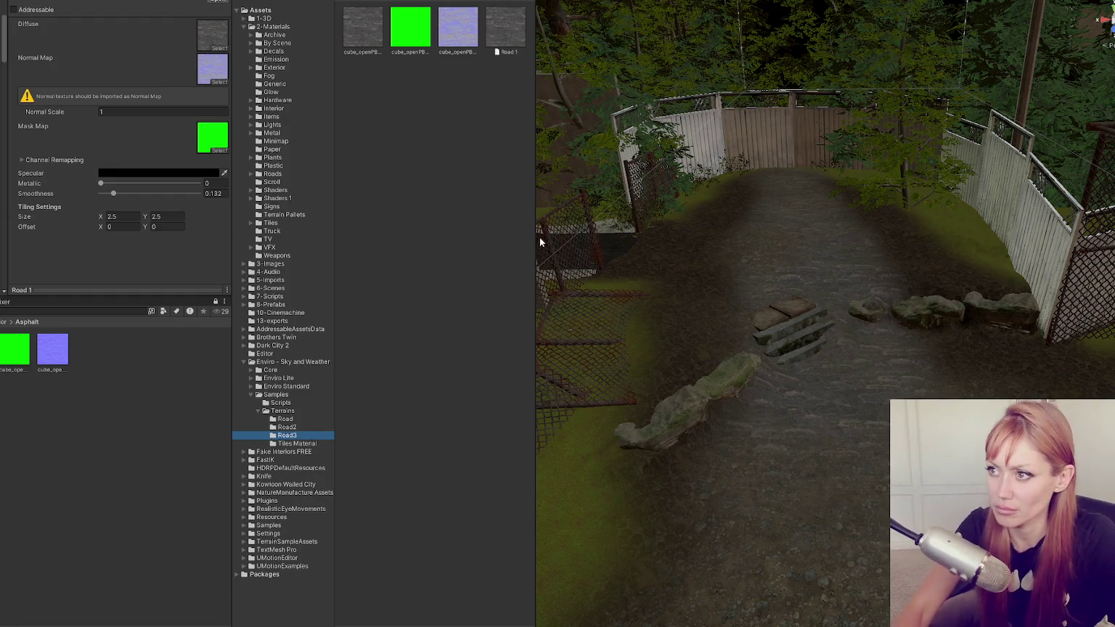
# Delete the three asphalt textures from Road3, leaving only the Road 1 layer.
pyautogui.click(472, 38)
pyautogui.keyDown('shift'); pyautogui.click(350, 34); pyautogui.keyUp('shift')
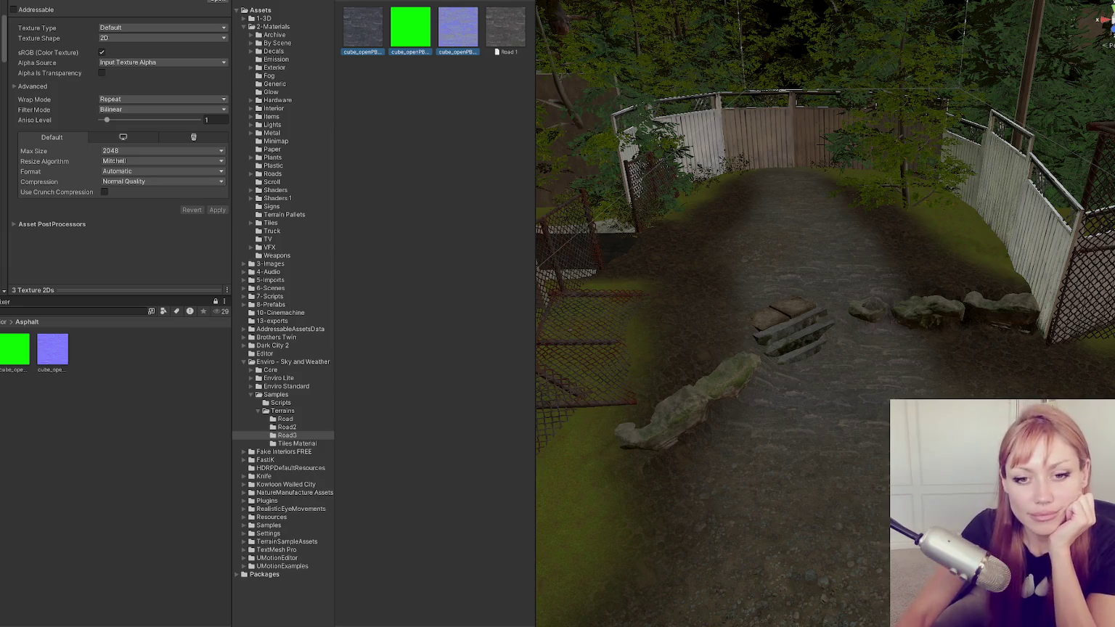
pyautogui.press('Delete')
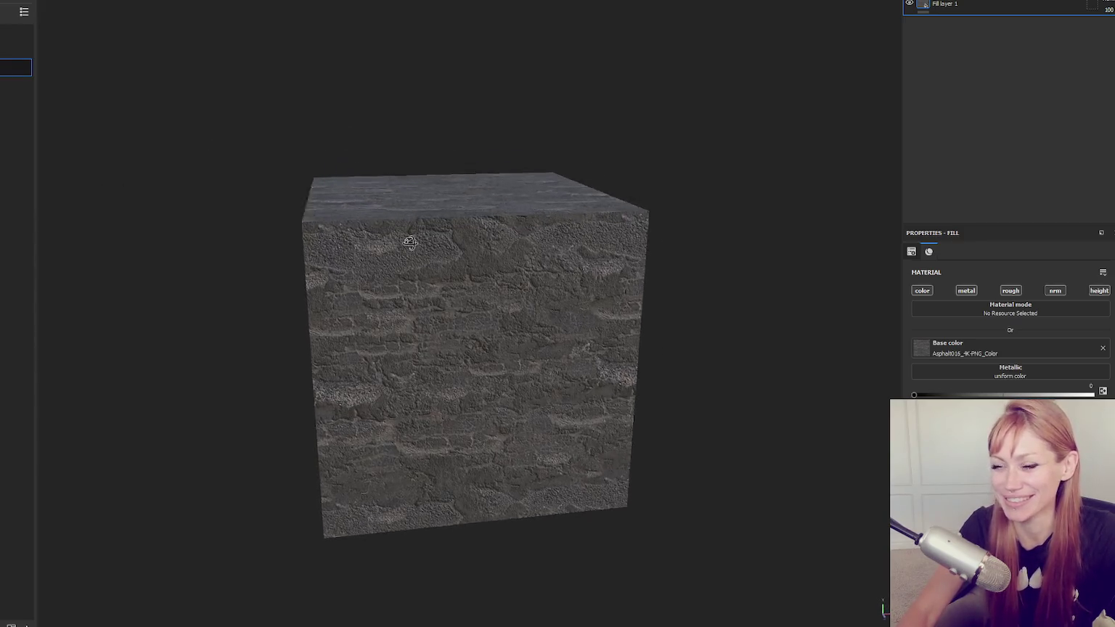
# Orbit the Substance Painter viewport to inspect the Asphalt016-textured cube.
pyautogui.moveTo(410, 243); pyautogui.dragTo(446, 254)
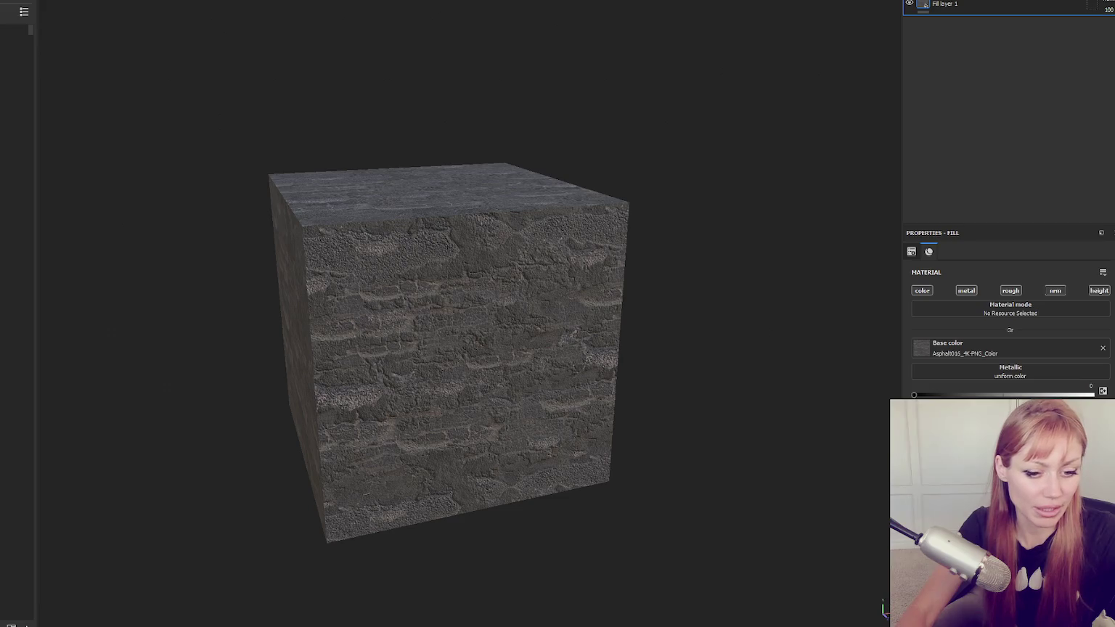
# Browse the Gravel 011, Ground 031 and Asphalt 016, 018, 026 B and 022 pages on ambientCG.
pyautogui.click(25, 625)
pyautogui.click(602, 2)
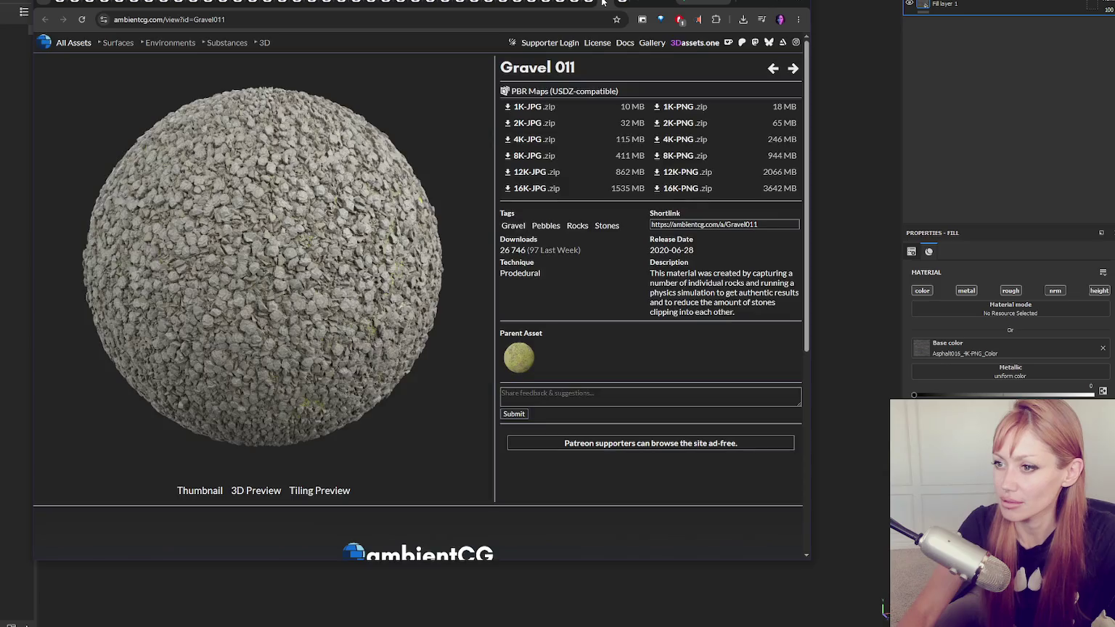
pyautogui.click(589, 3)
pyautogui.click(565, 2)
pyautogui.click(549, 4)
pyautogui.click(539, 3)
pyautogui.click(528, 4)
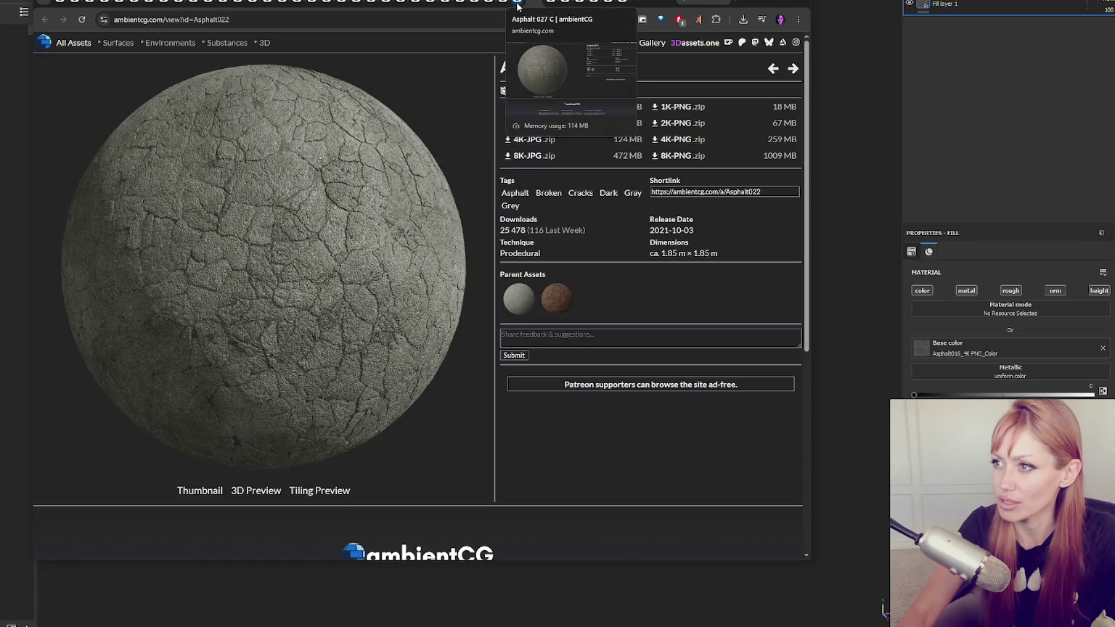
pyautogui.click(517, 5)
# Compare Asphalt 021 and 026 A, then download Asphalt 022's 2K PNG set.
pyautogui.click(500, 3)
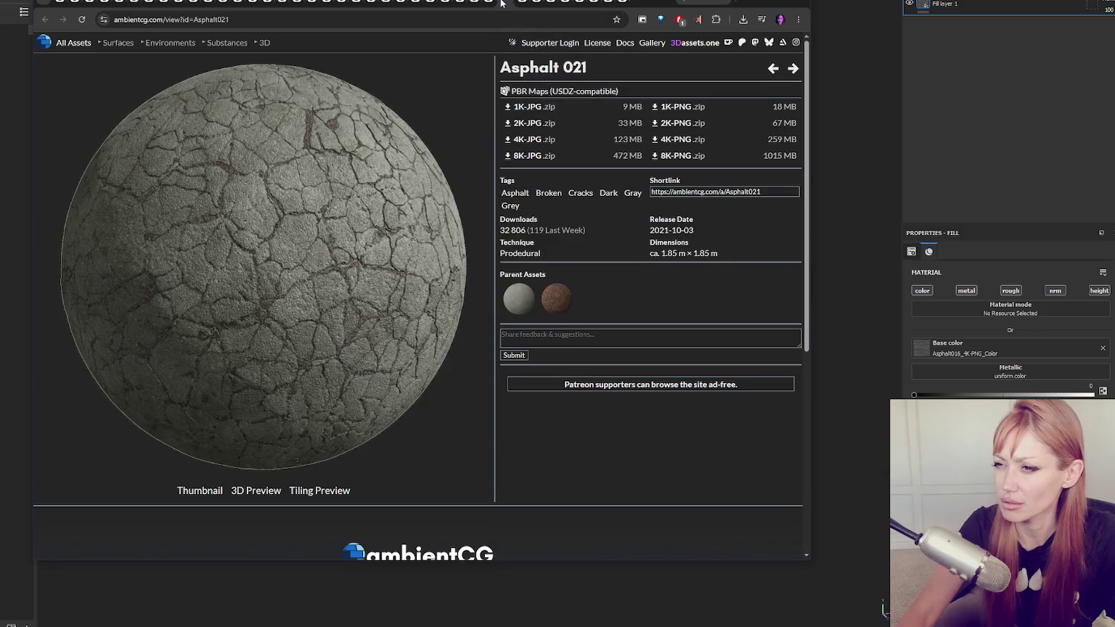
pyautogui.click(487, 3)
pyautogui.click(472, 3)
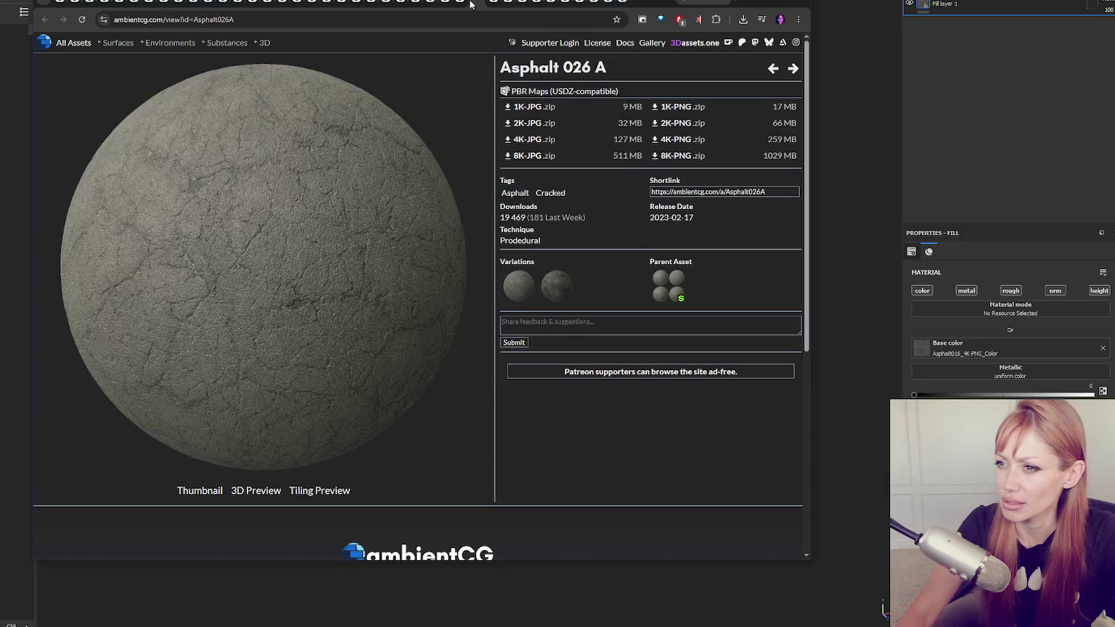
pyautogui.click(459, 3)
pyautogui.click(476, 4)
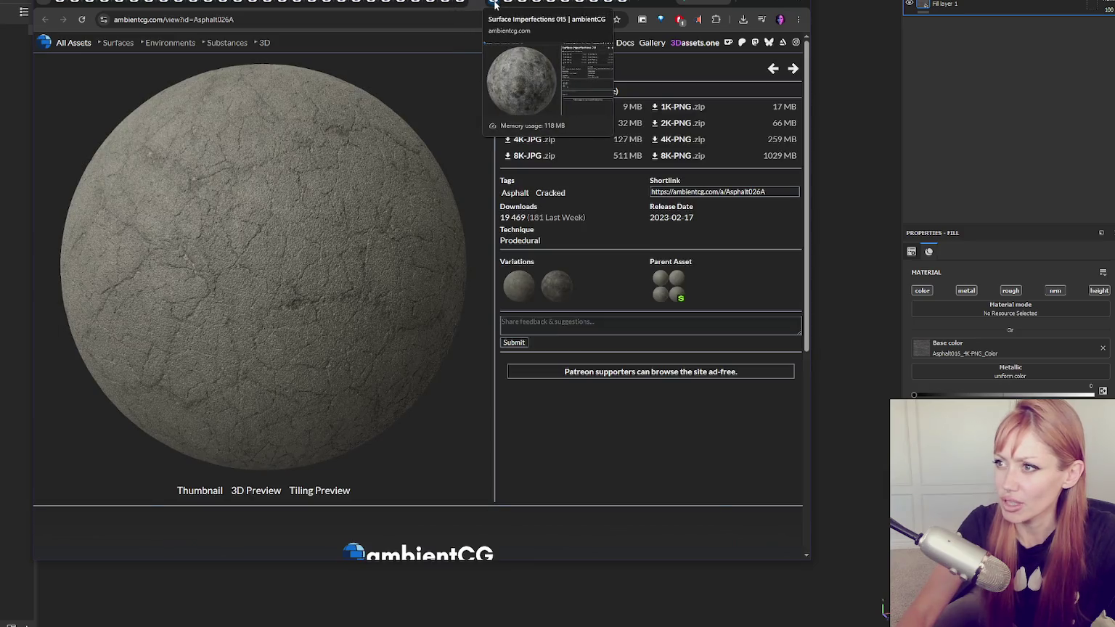
pyautogui.click(507, 5)
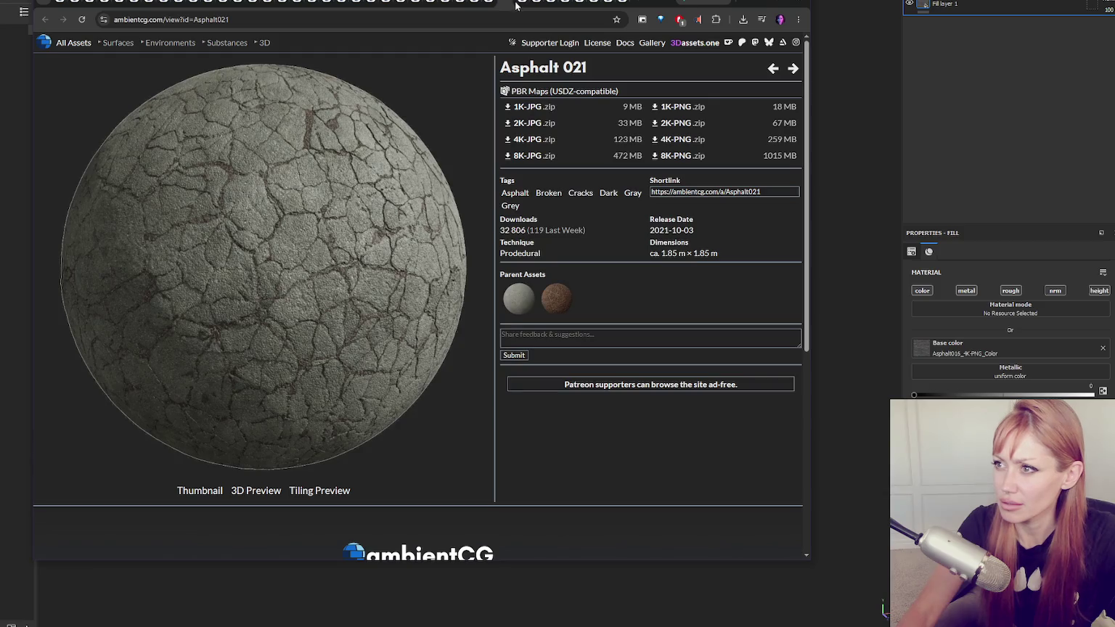
pyautogui.click(520, 4)
pyautogui.click(532, 4)
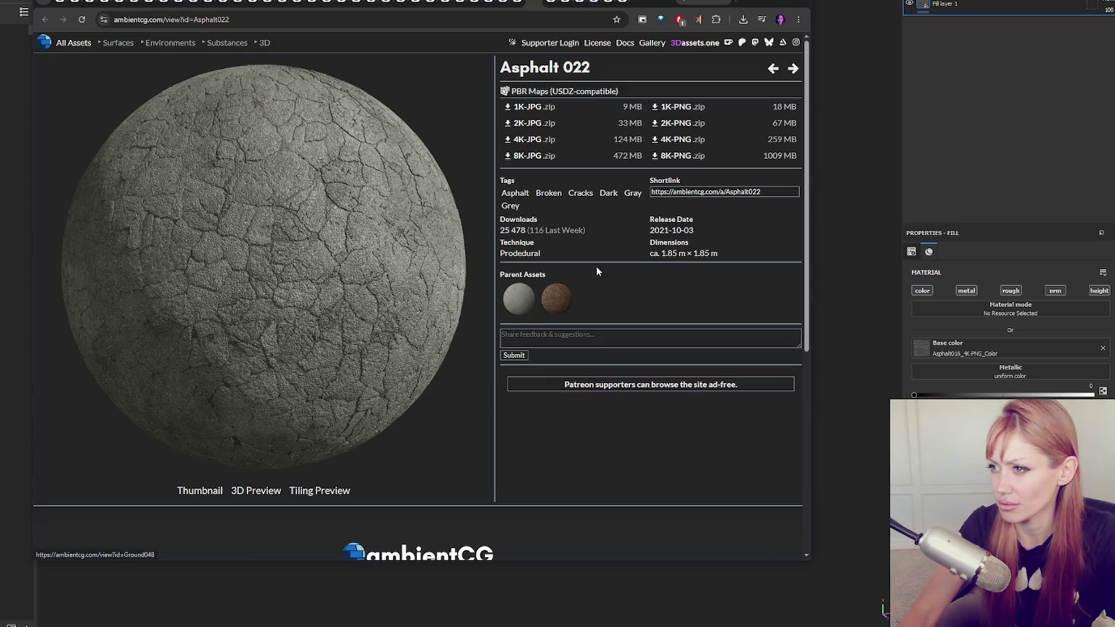
pyautogui.click(714, 125)
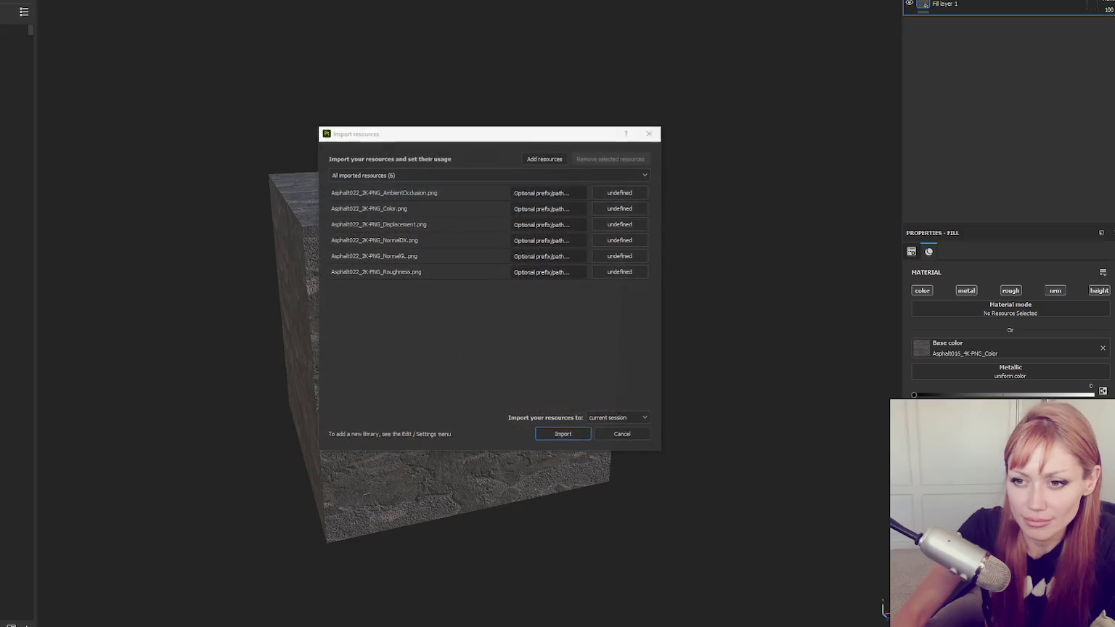
# Set the usage of the first Asphalt022 maps through Roughness to texture and confirm the import.
pyautogui.click(618, 195)
pyautogui.click(623, 232)
pyautogui.click(621, 205)
pyautogui.click(626, 241)
pyautogui.click(634, 223)
pyautogui.click(643, 259)
pyautogui.click(623, 241)
pyautogui.click(644, 275)
pyautogui.click(622, 255)
pyautogui.click(641, 292)
pyautogui.click(620, 272)
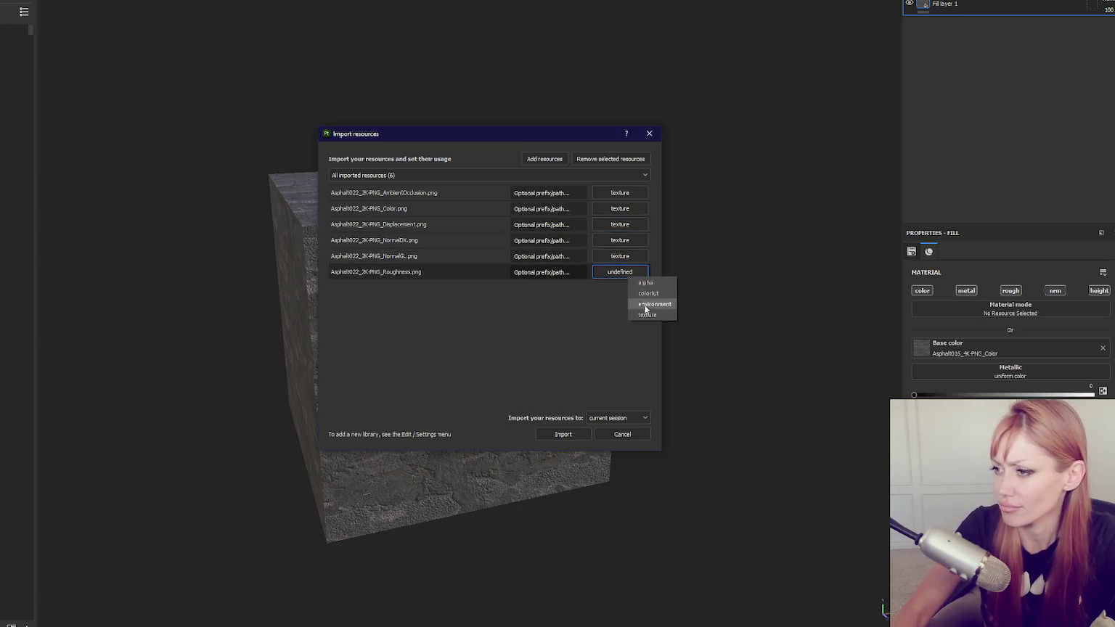
pyautogui.click(642, 307)
pyautogui.click(632, 434)
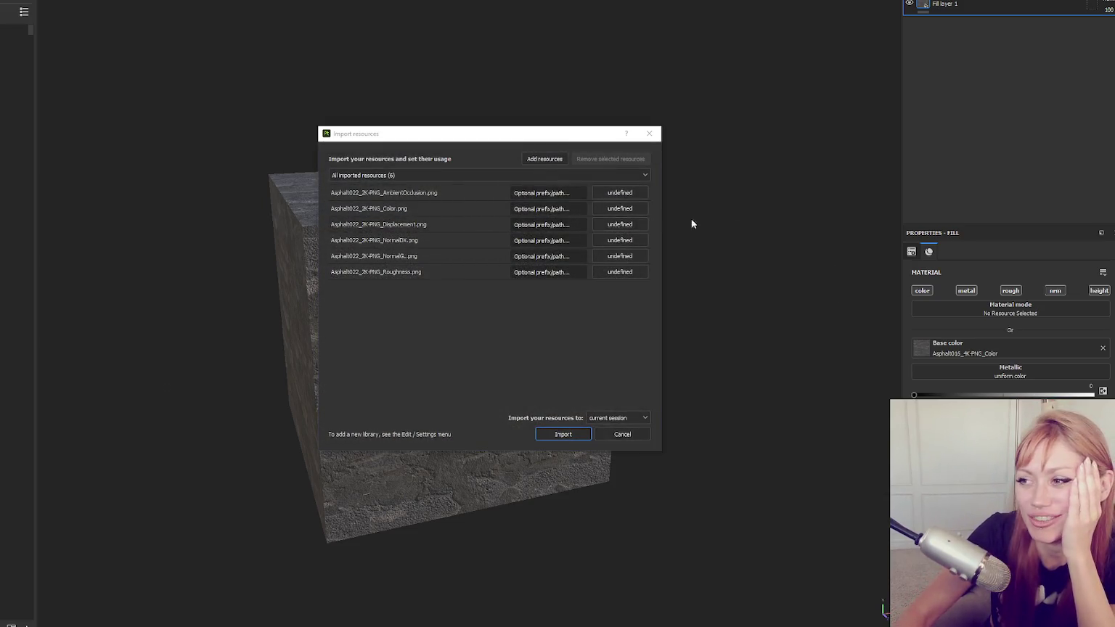
# Mark the AmbientOcclusion, Color, Displacement, NormalDX, NormalGL and Roughness maps as textures and import them.
pyautogui.click(620, 192)
pyautogui.click(640, 228)
pyautogui.click(620, 208)
pyautogui.click(632, 244)
pyautogui.click(631, 258)
pyautogui.click(624, 242)
pyautogui.click(634, 274)
pyautogui.click(603, 258)
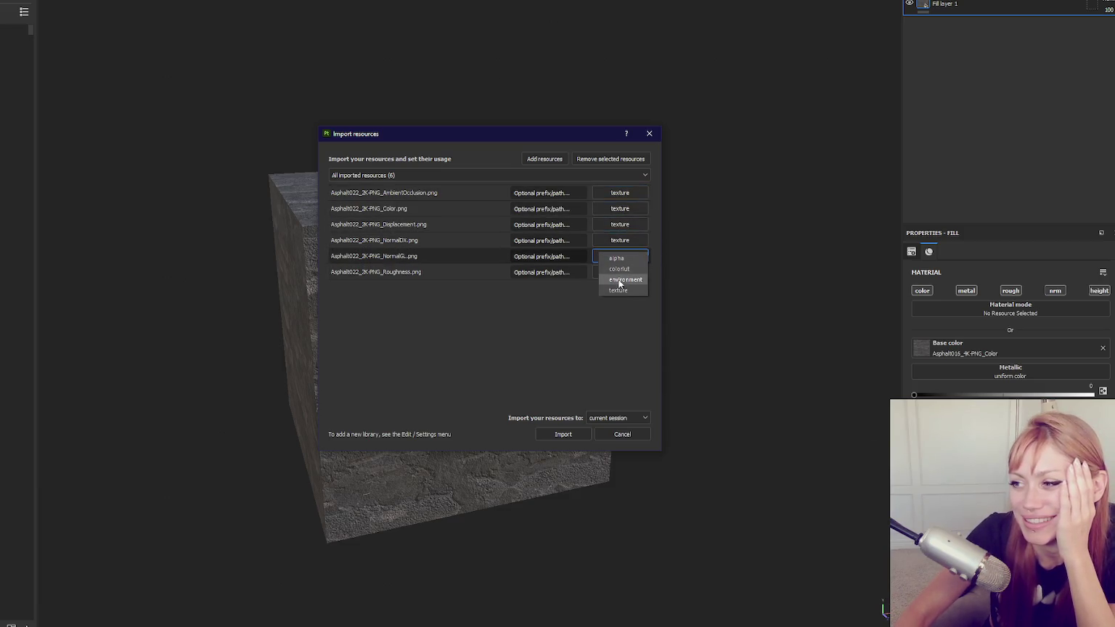
pyautogui.click(629, 297)
pyautogui.click(622, 273)
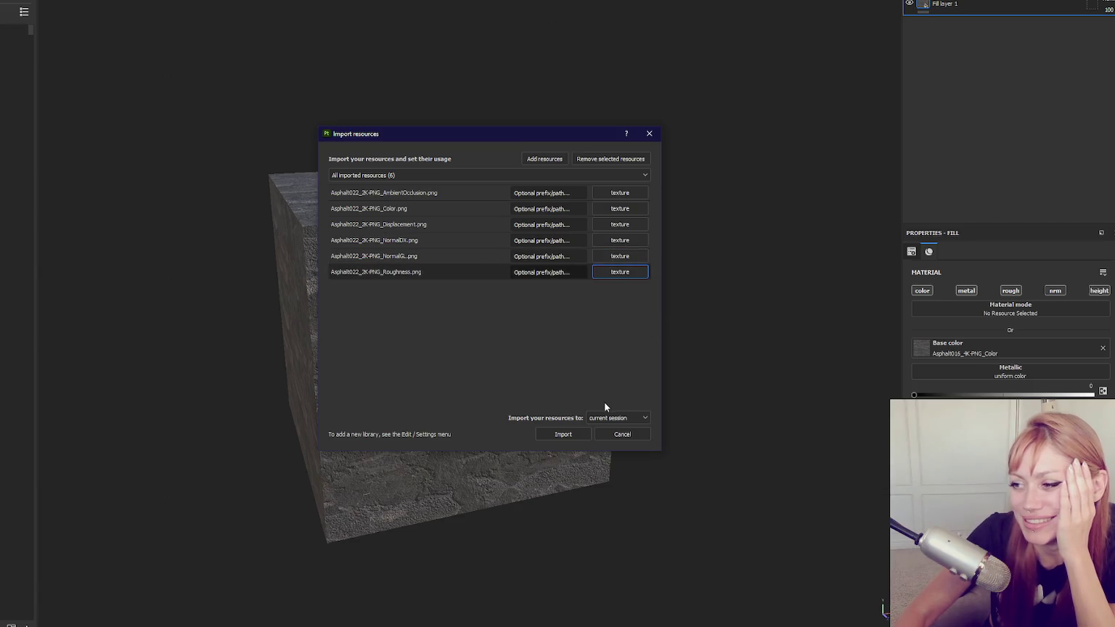
pyautogui.click(561, 434)
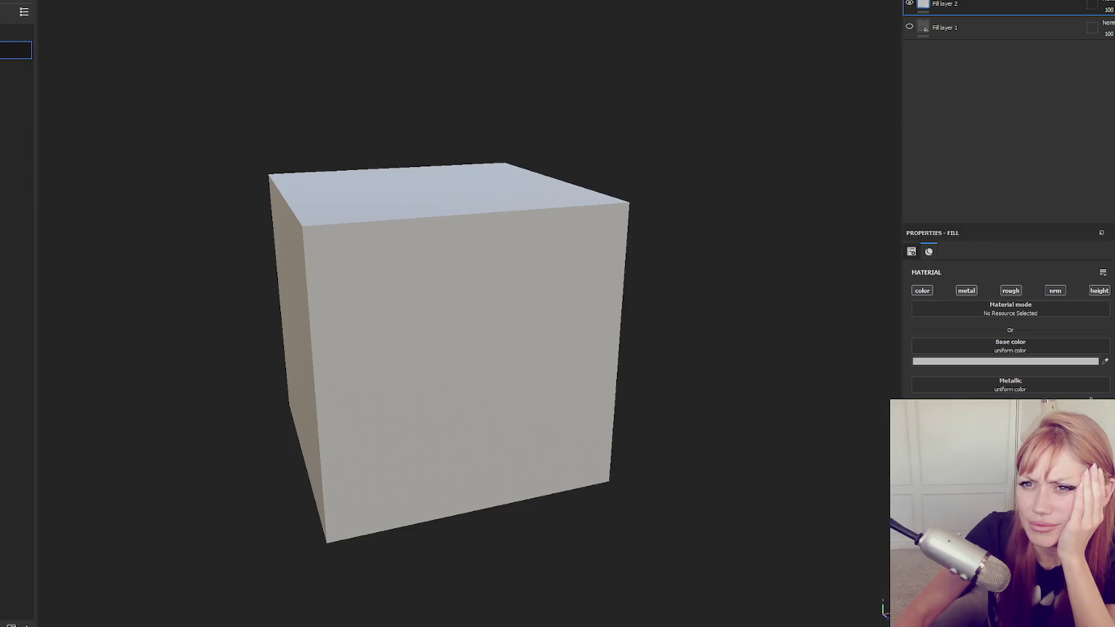
# Put Asphalt022_2K-PNG_Color into Base color and assign the other Asphalt022 maps to the fill layer.
pyautogui.moveTo(828, 407); pyautogui.dragTo(974, 347)
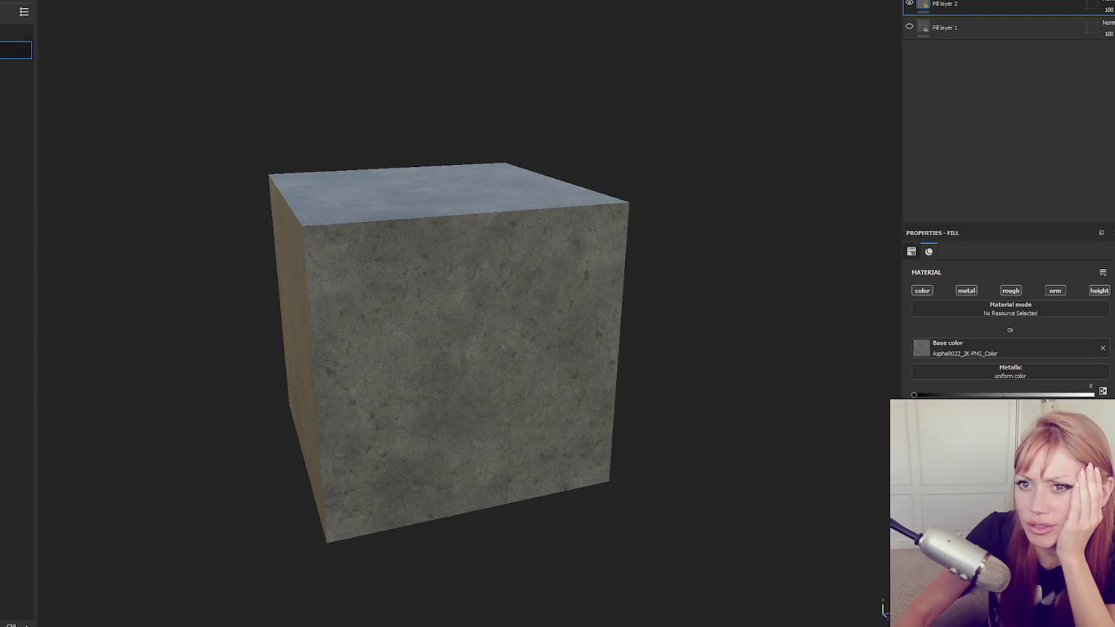
pyautogui.moveTo(16, 85)
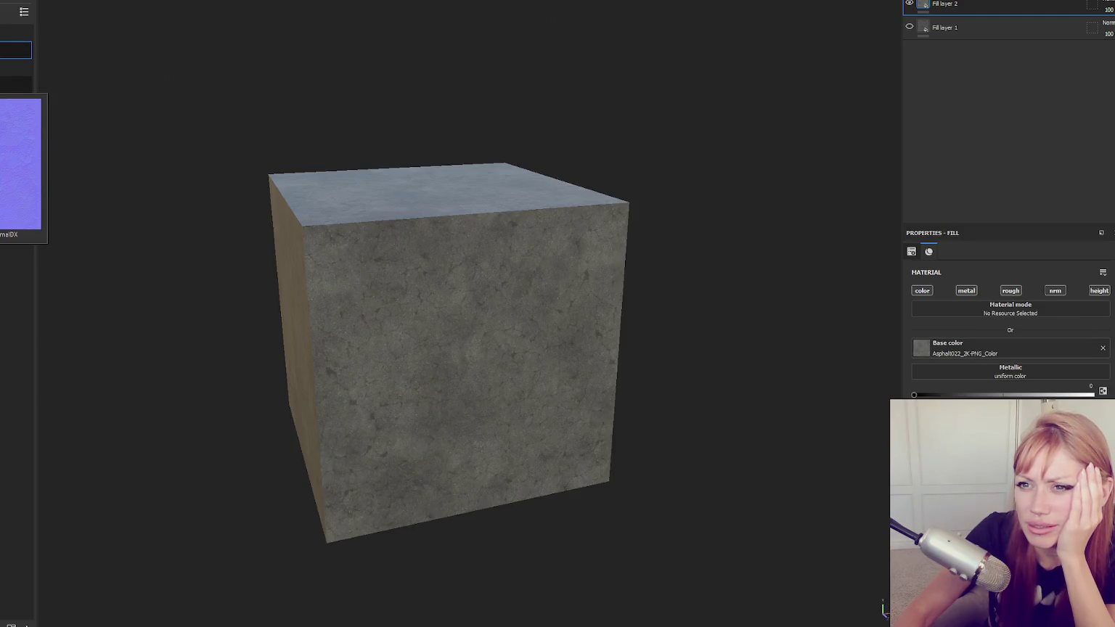
pyautogui.click(16, 68)
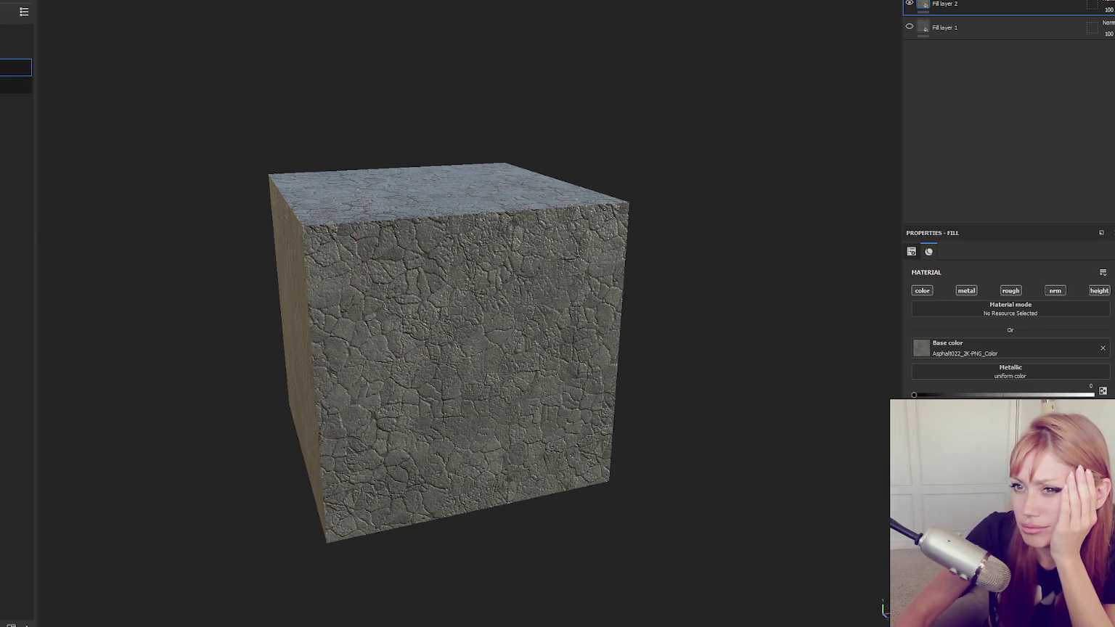
pyautogui.click(16, 85)
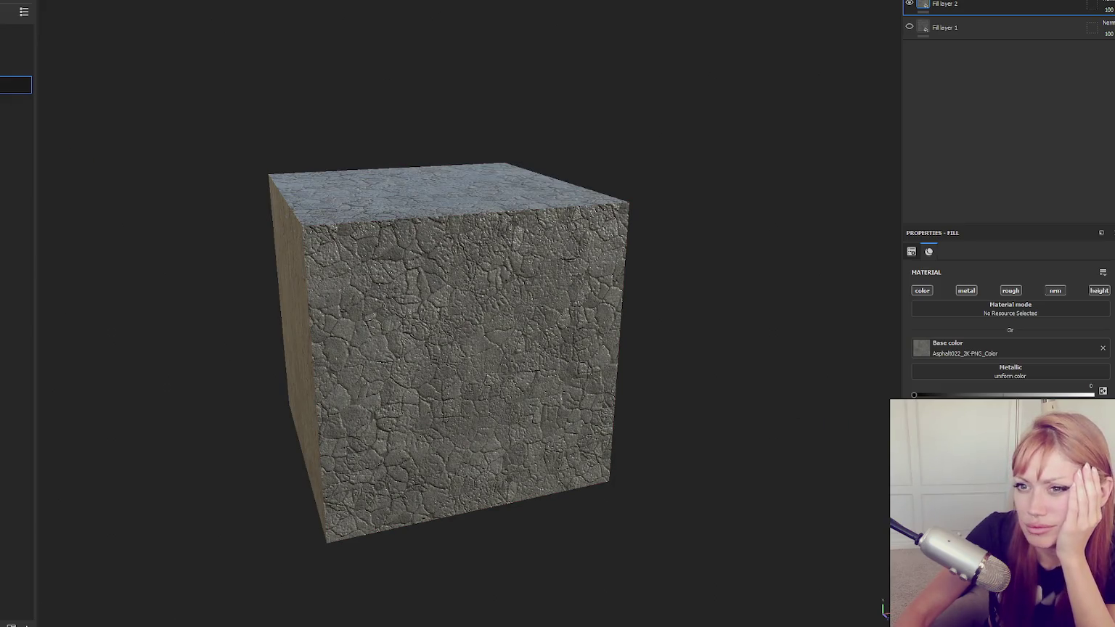
pyautogui.click(16, 120)
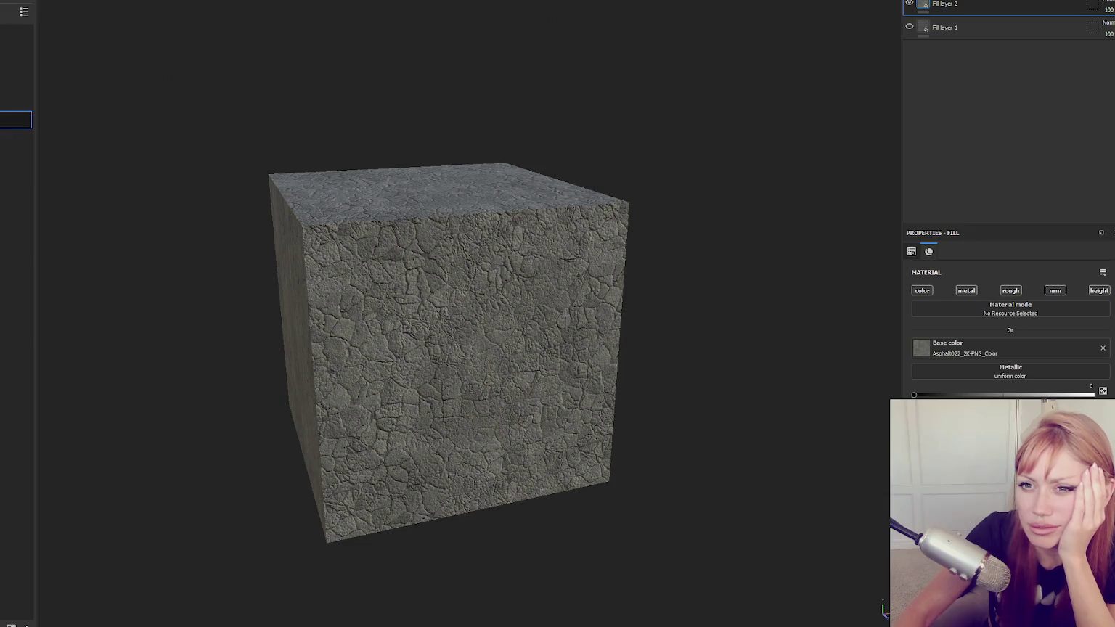
pyautogui.hotkey('ctrl', 'shift', 'e')
# Export using the Unity HD Render Pipeline (Metallic Standard) template at size 2048.
pyautogui.click(563, 184)
pyautogui.scroll(5, 583, 228)
pyautogui.scroll(-5, 581, 222)
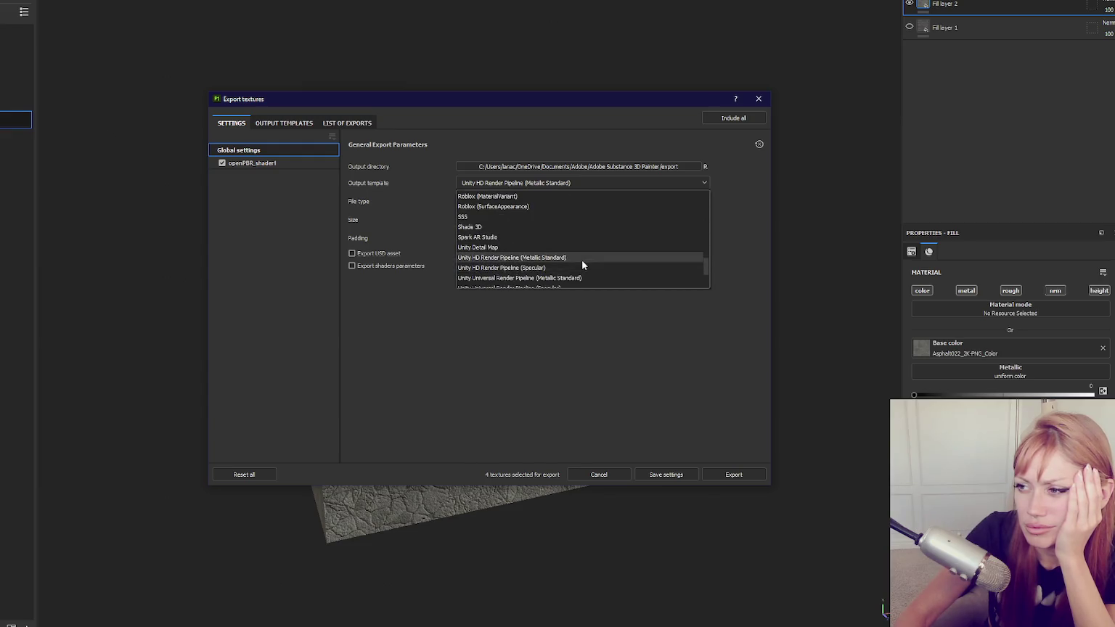
pyautogui.click(581, 265)
pyautogui.click(513, 185)
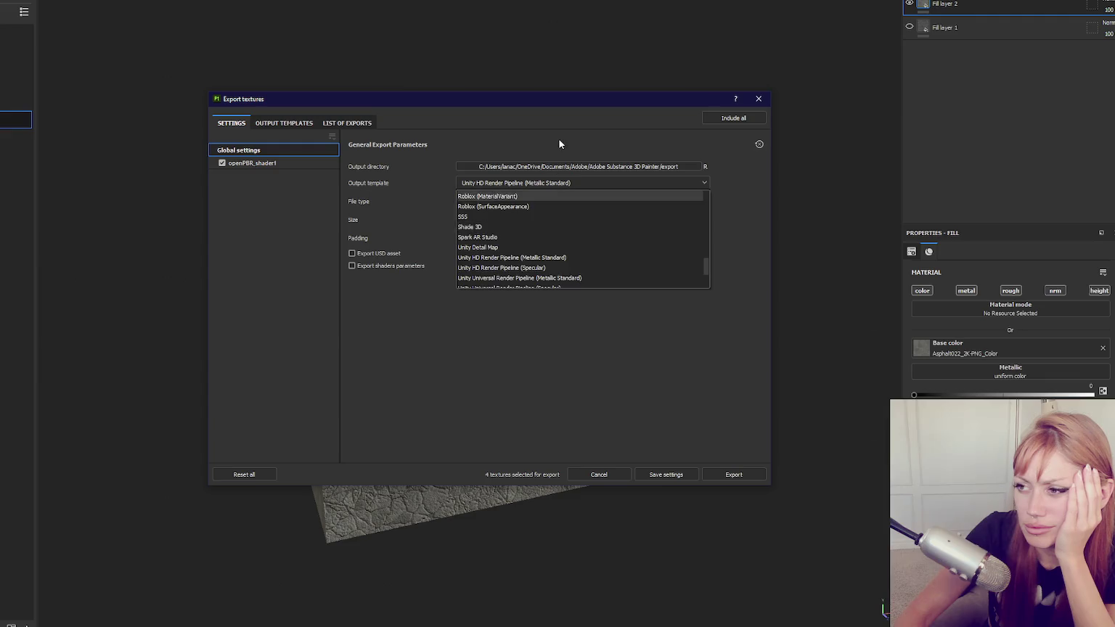
pyautogui.click(559, 143)
pyautogui.click(515, 220)
pyautogui.click(727, 374)
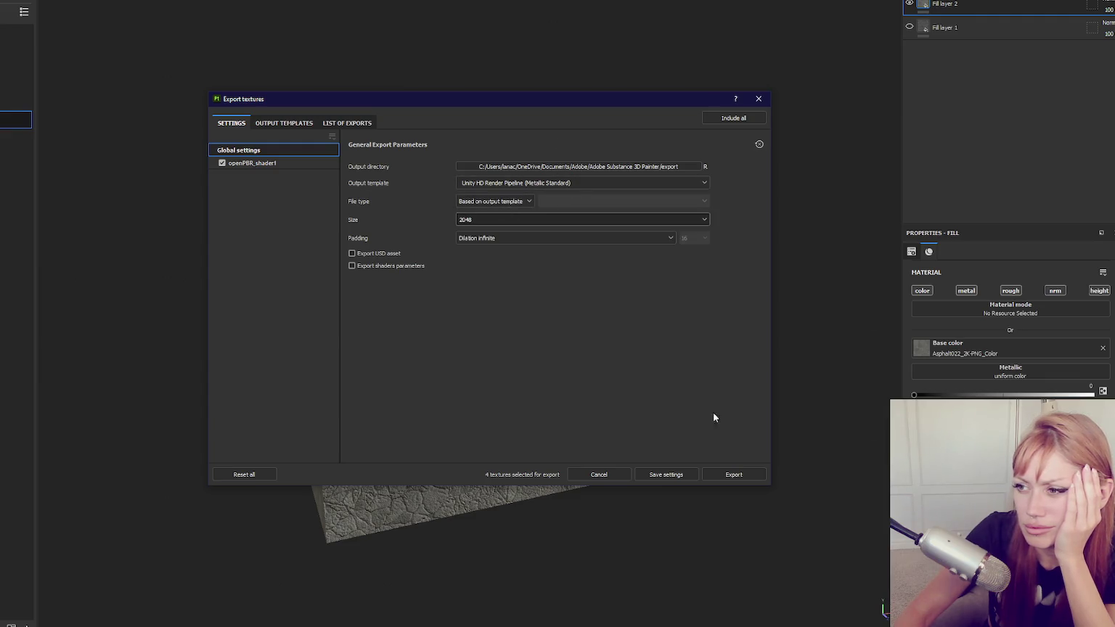
pyautogui.click(734, 475)
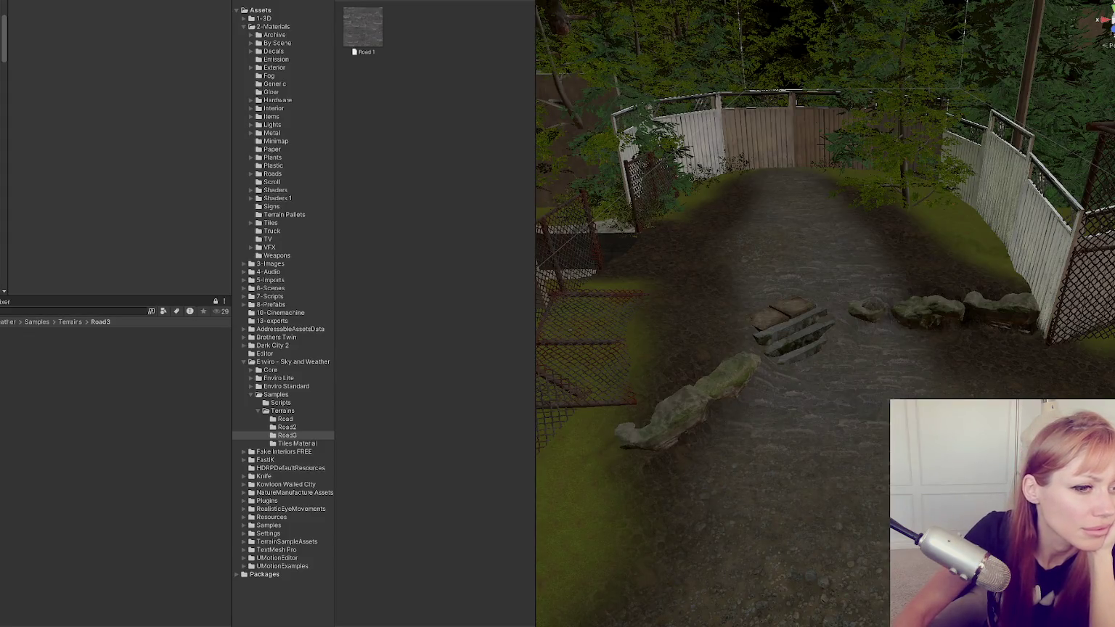
# Load the exported textures into the Unity project and inspect the Road 1 terrain layer.
pyautogui.click(125, 367)
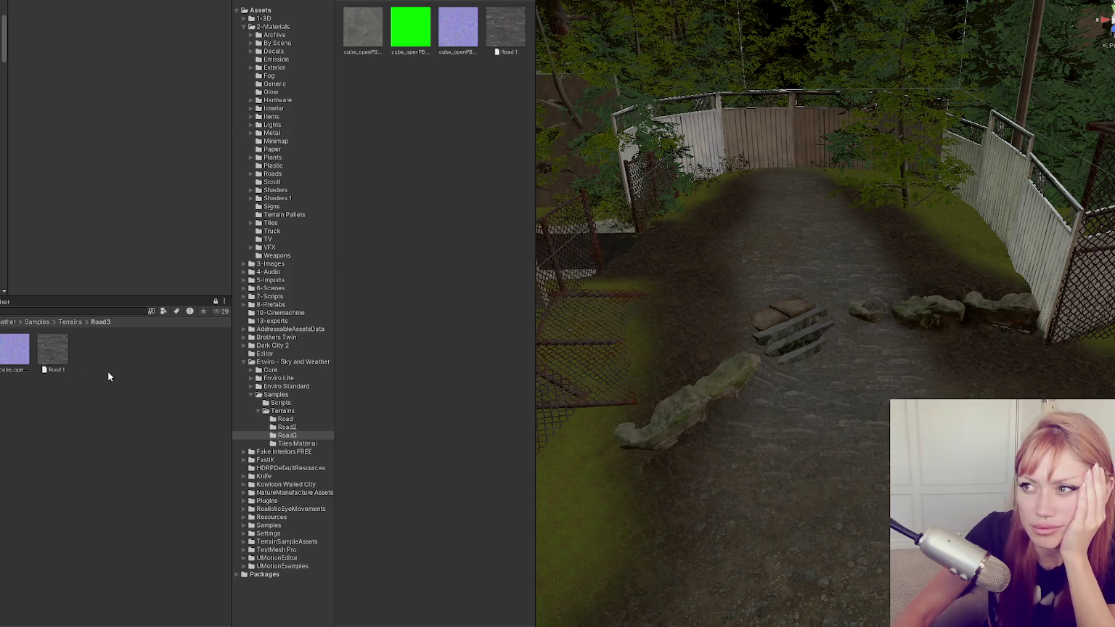
pyautogui.rightClick(246, 4)
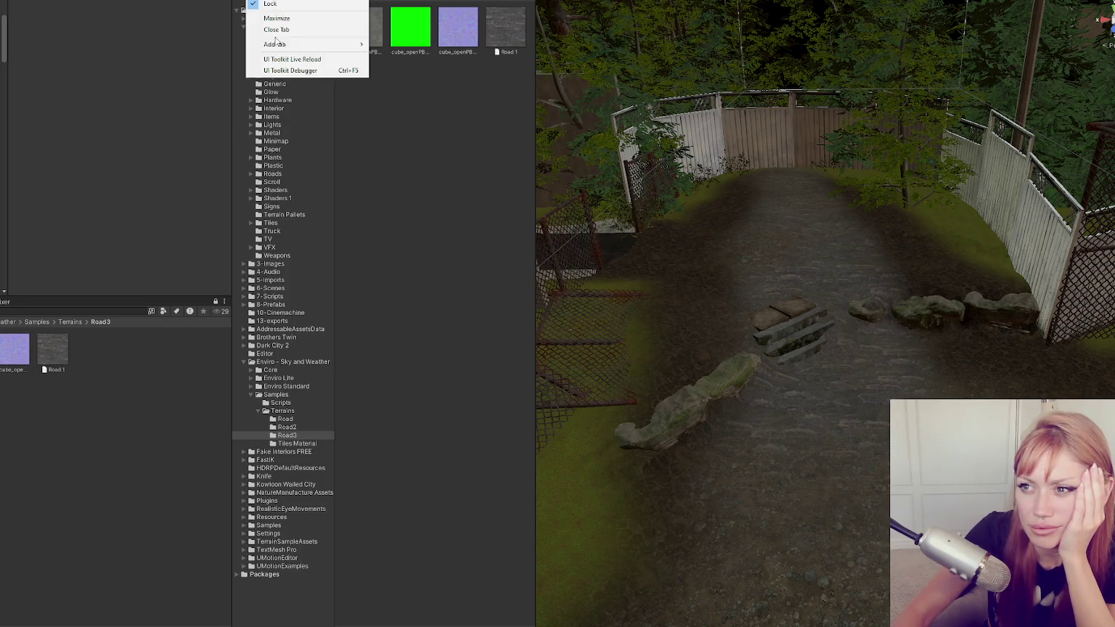
pyautogui.click(274, 28)
pyautogui.click(61, 357)
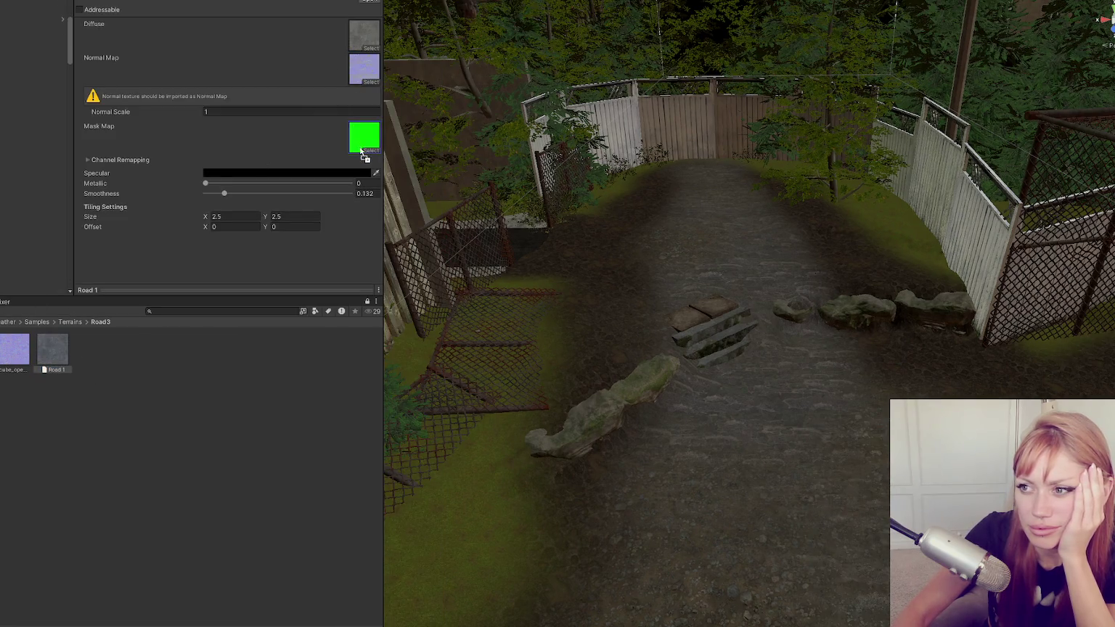
# Set the exported normal texture's Texture Type to Normal map and apply it.
pyautogui.click(5, 361)
pyautogui.click(318, 32)
pyautogui.click(302, 49)
pyautogui.click(370, 196)
# Select the terrain and paint the road path with the Road 1 layer using Paint Texture.
pyautogui.click(50, 354)
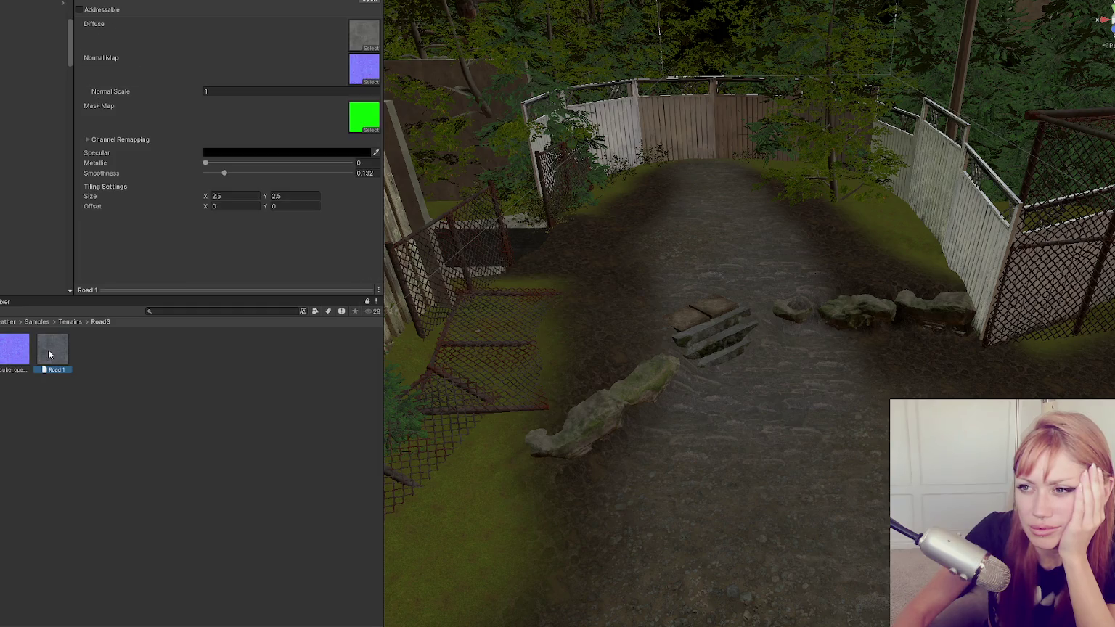
pyautogui.click(642, 271)
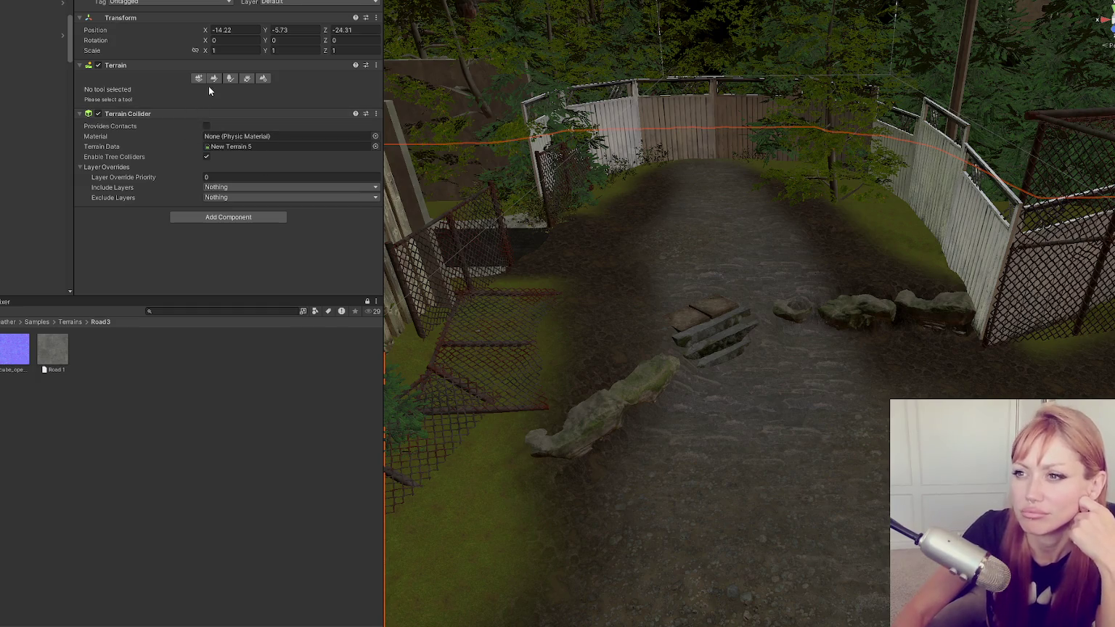
pyautogui.click(212, 79)
pyautogui.scroll(-15, 240, 189)
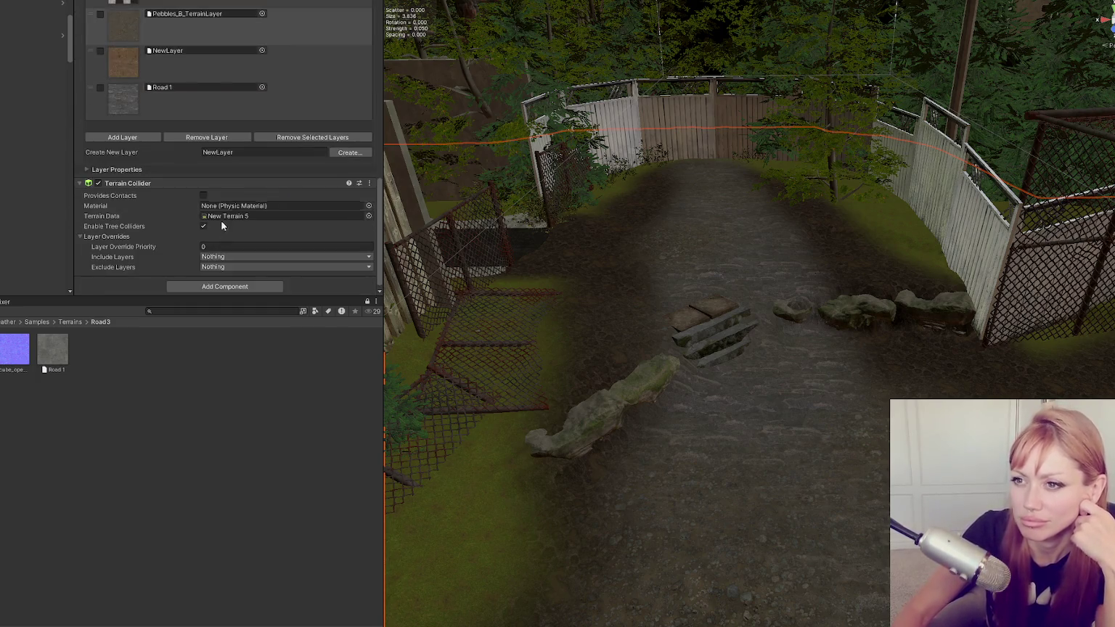
pyautogui.scroll(3, 221, 211)
pyautogui.moveTo(58, 349); pyautogui.dragTo(182, 165)
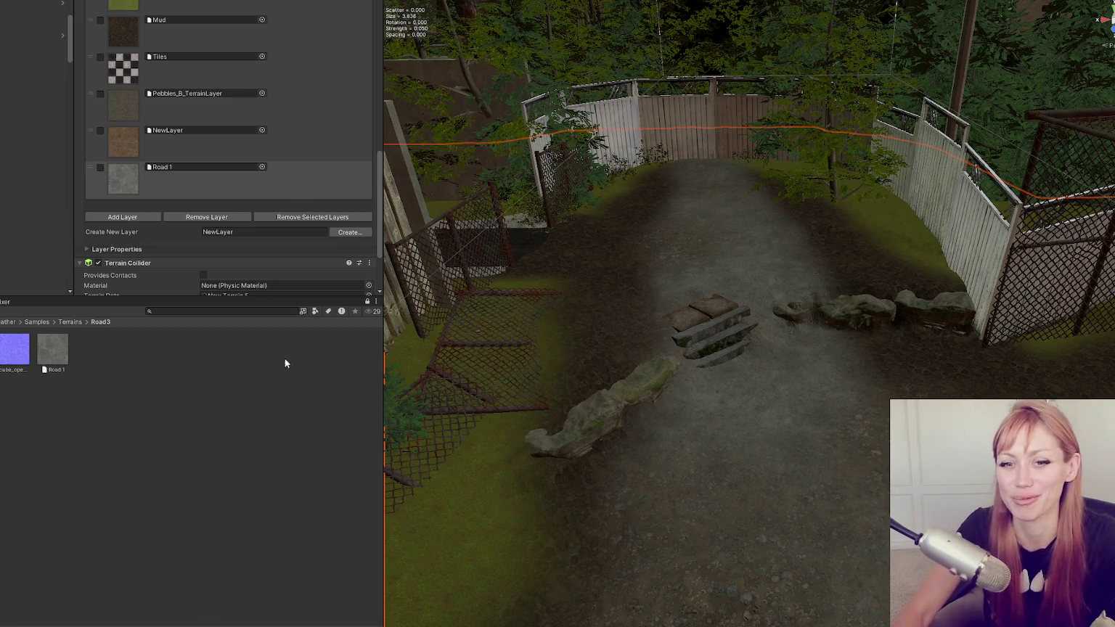
pyautogui.scroll(-5, 896, 313)
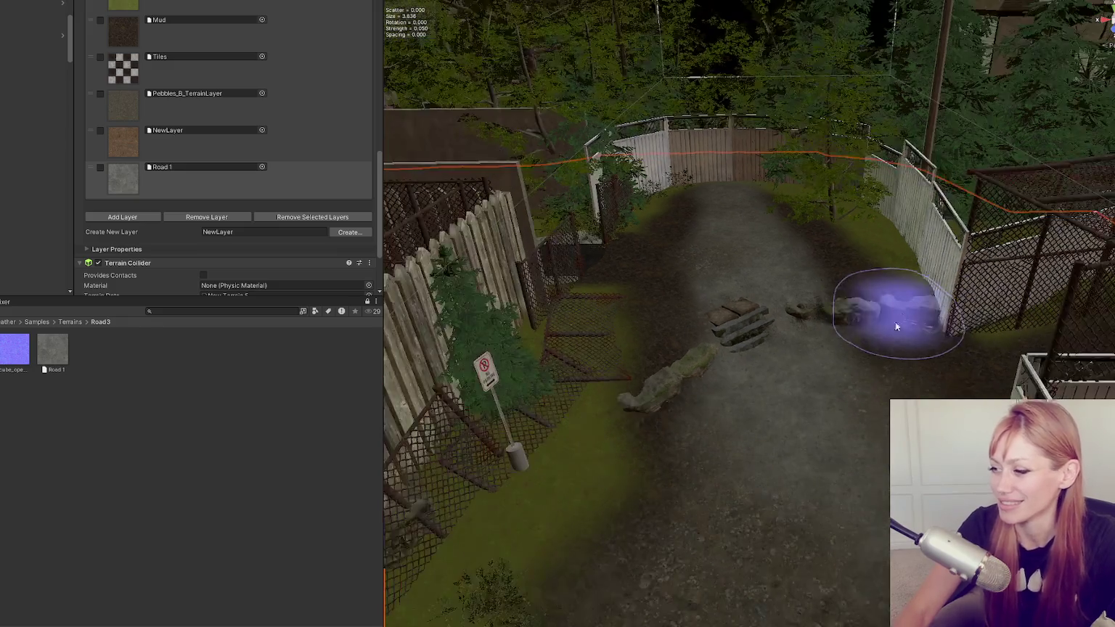
pyautogui.scroll(3, 896, 294)
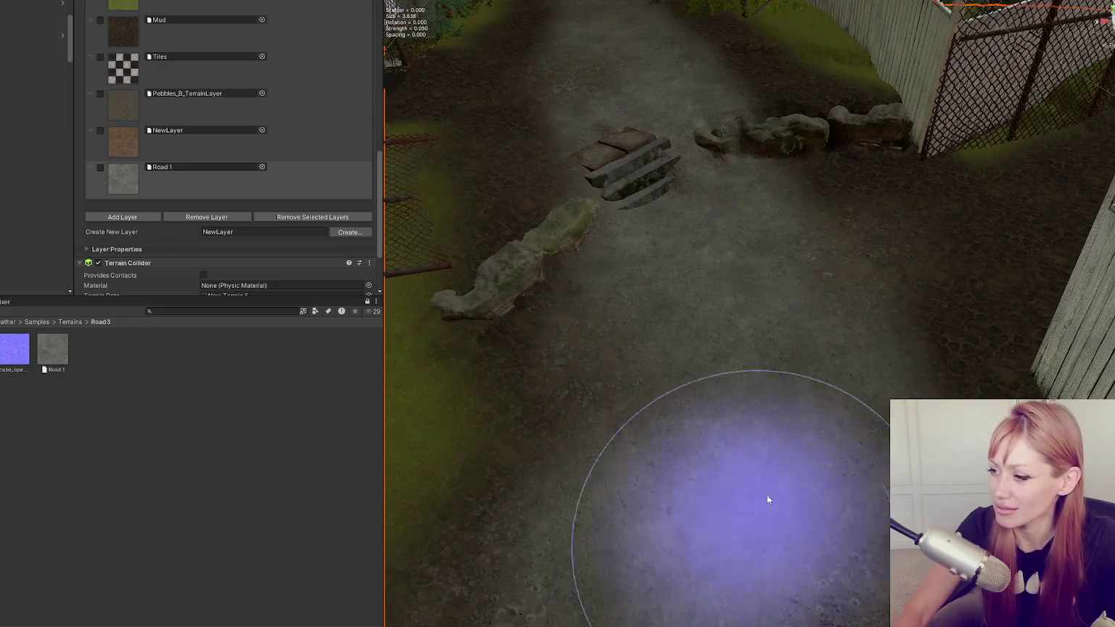
pyautogui.scroll(-5, 944, 305)
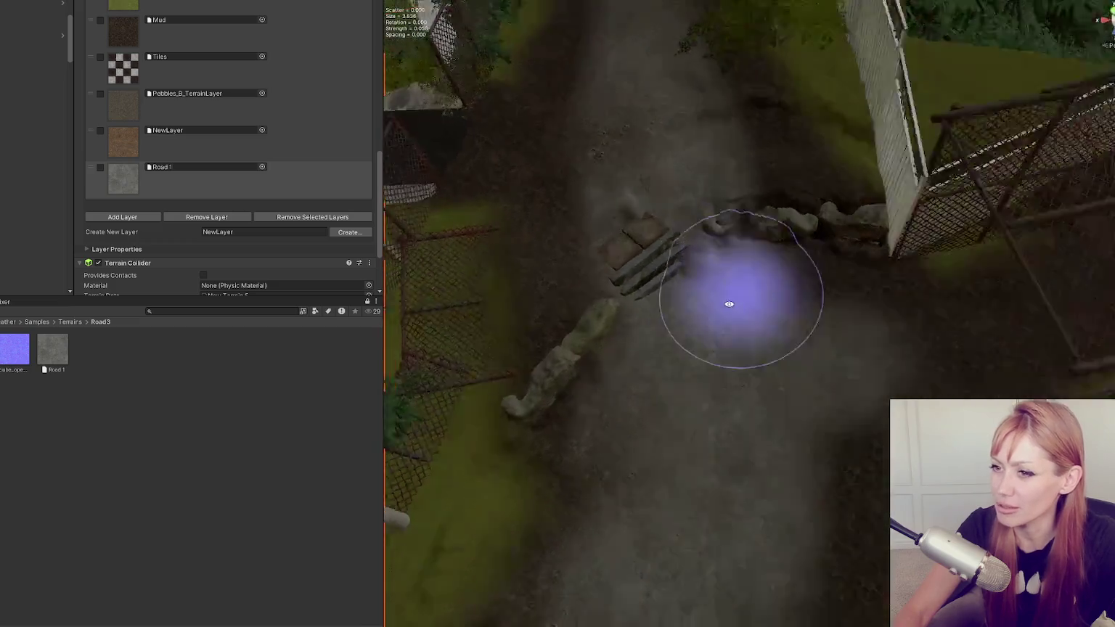
pyautogui.scroll(4, 473, 295)
# Review Road 1's channel remapping ranges and orbit the view over the road.
pyautogui.click(53, 352)
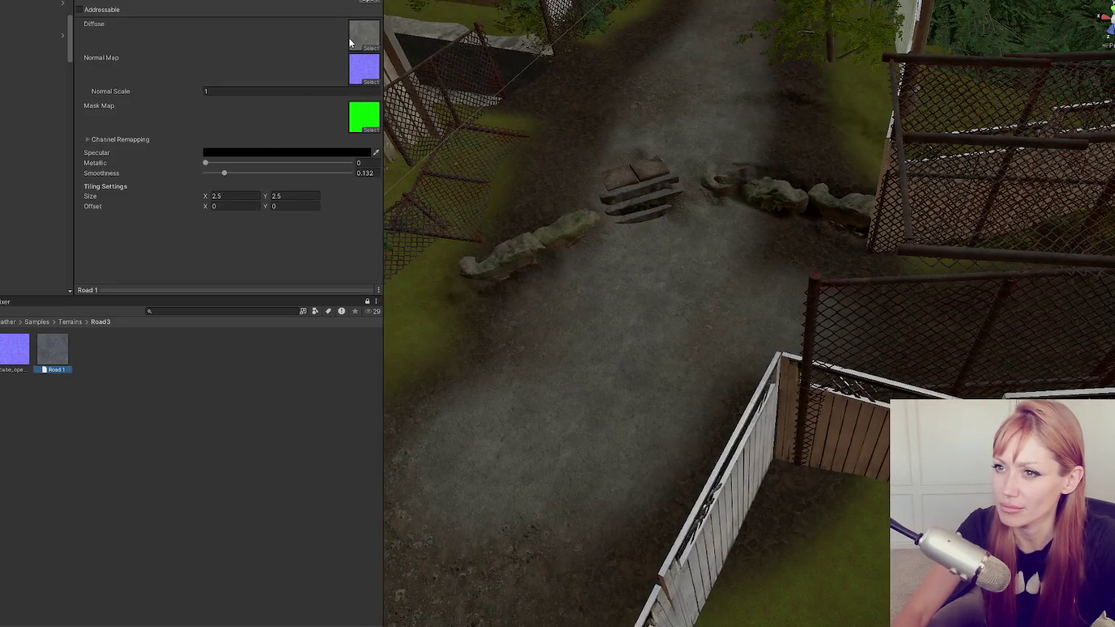
pyautogui.click(117, 142)
pyautogui.click(89, 139)
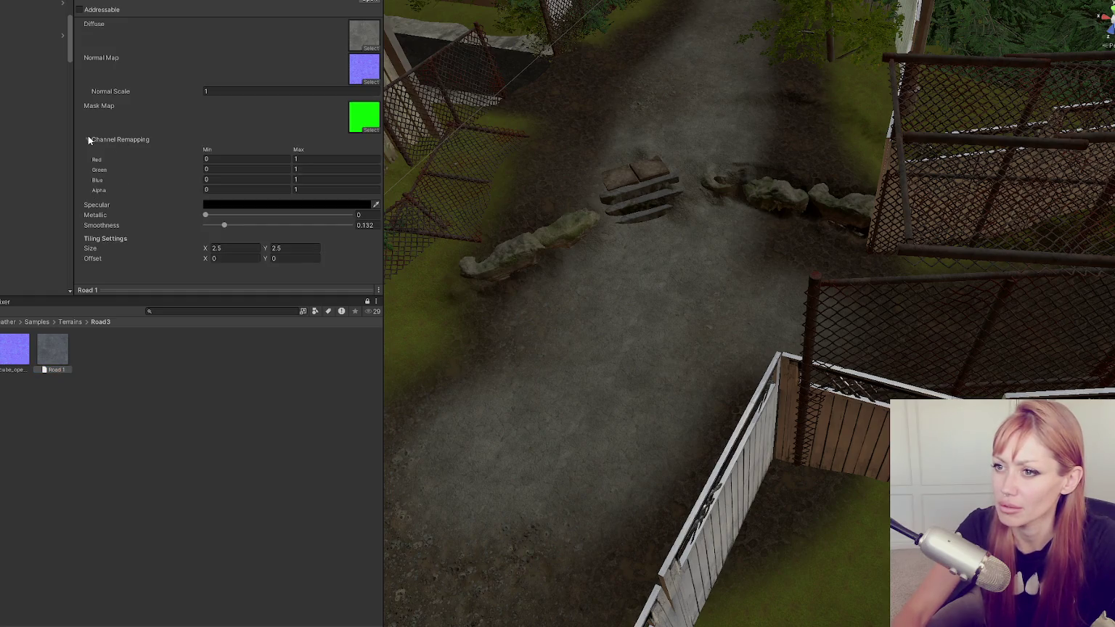
pyautogui.click(88, 139)
pyautogui.moveTo(816, 164); pyautogui.dragTo(784, 174)
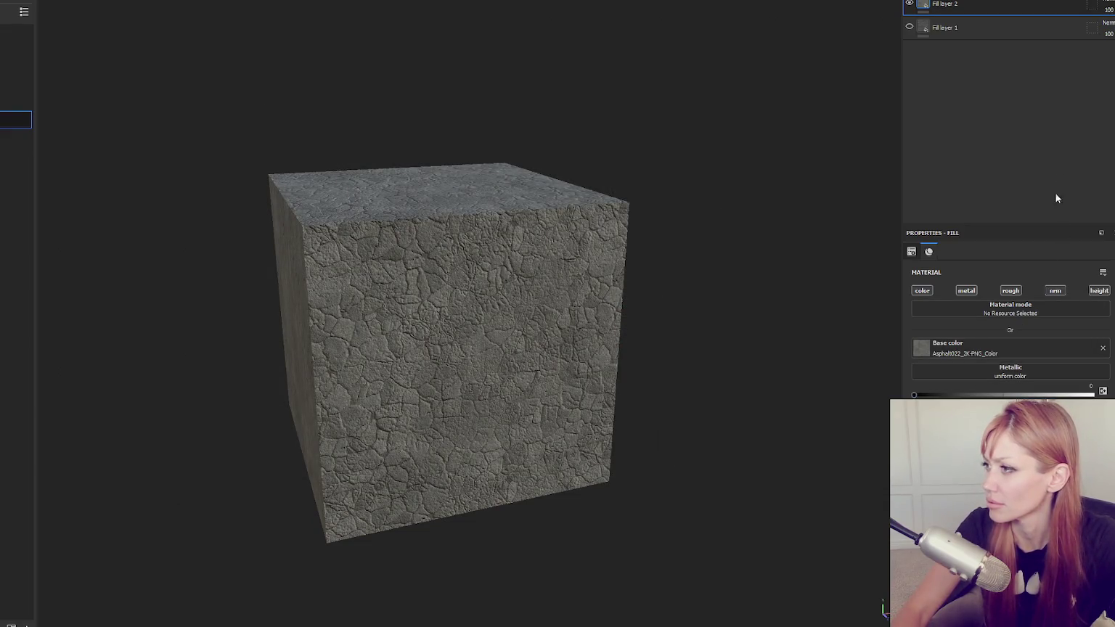
# Add a colour-only fill layer with near-black base colour at about 45 opacity.
pyautogui.click(967, 291)
pyautogui.click(1011, 291)
pyautogui.click(1055, 290)
pyautogui.click(1099, 290)
pyautogui.click(1006, 361)
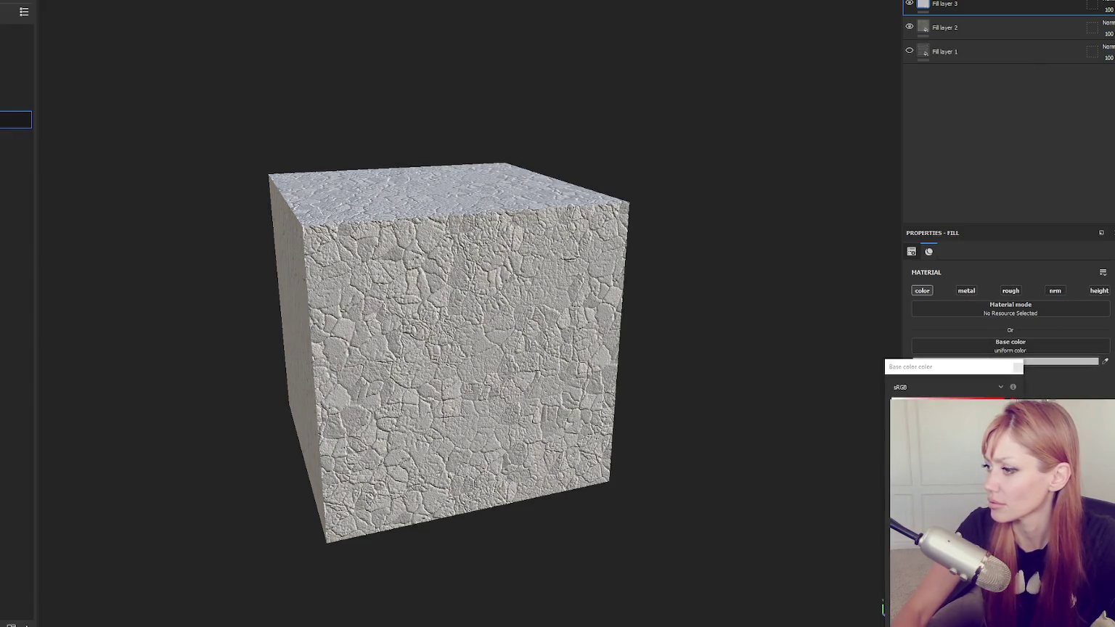
pyautogui.moveTo(988, 436); pyautogui.dragTo(821, 504)
pyautogui.moveTo(1112, 26); pyautogui.dragTo(1113, 27)
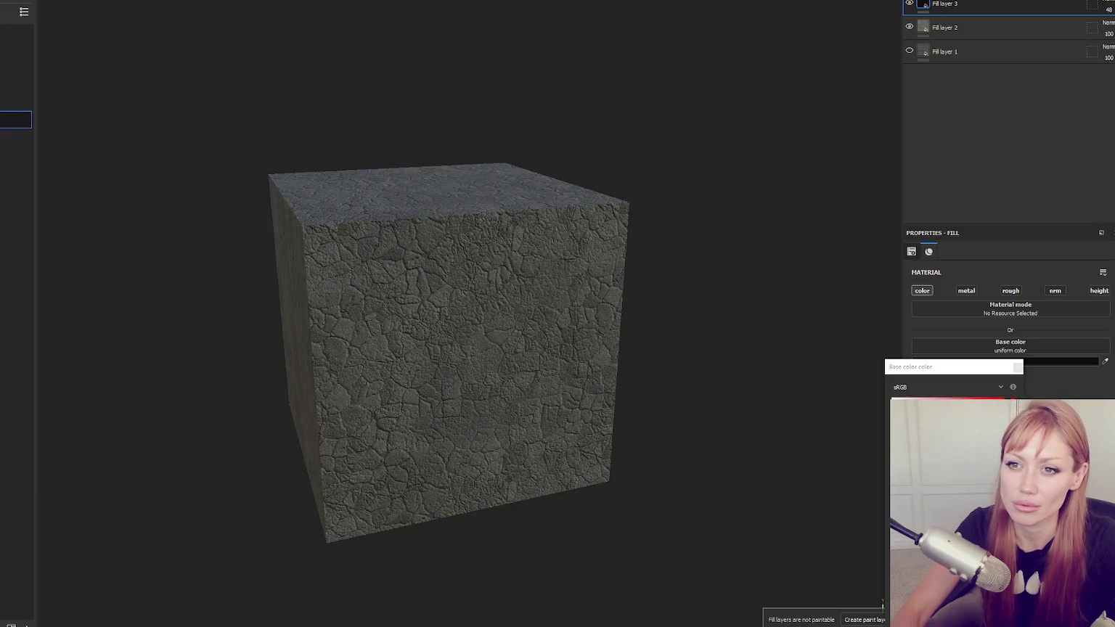
# Export the HDRP textures and assign the new colour map as Road 1's diffuse in Unity.
pyautogui.hotkey('ctrl', 'shift', 'e')
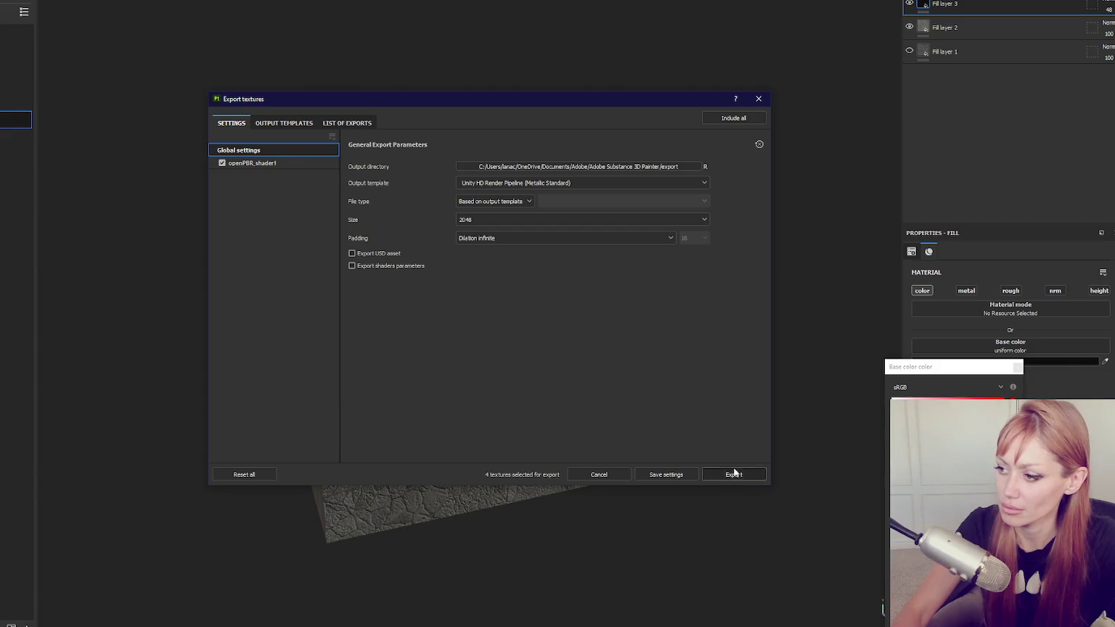
pyautogui.click(733, 474)
pyautogui.hotkey('alt', 'Tab')
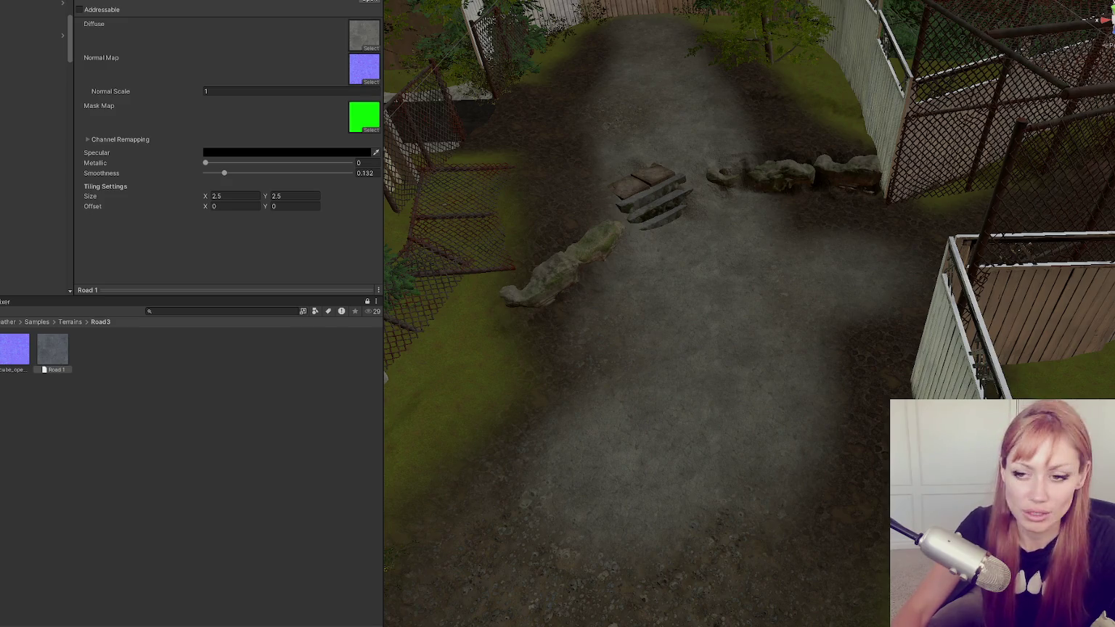
pyautogui.moveTo(15, 348); pyautogui.dragTo(356, 32)
pyautogui.moveTo(552, 392)
pyautogui.mouseDown()
pyautogui.moveTo(595, 419)
pyautogui.moveTo(687, 365)
pyautogui.mouseUp()
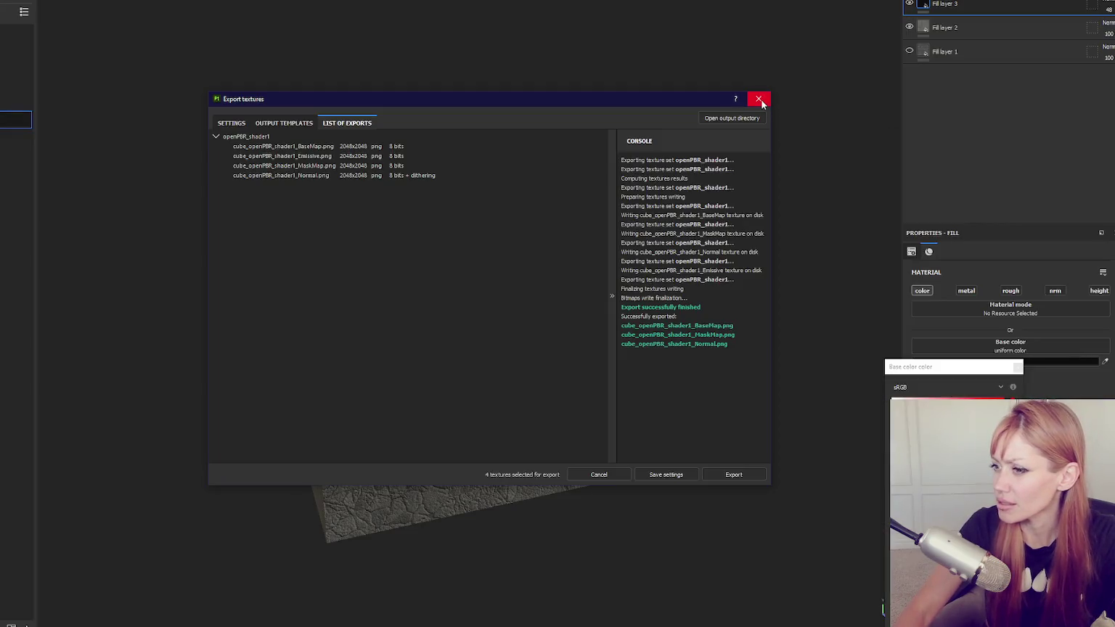
pyautogui.click(759, 98)
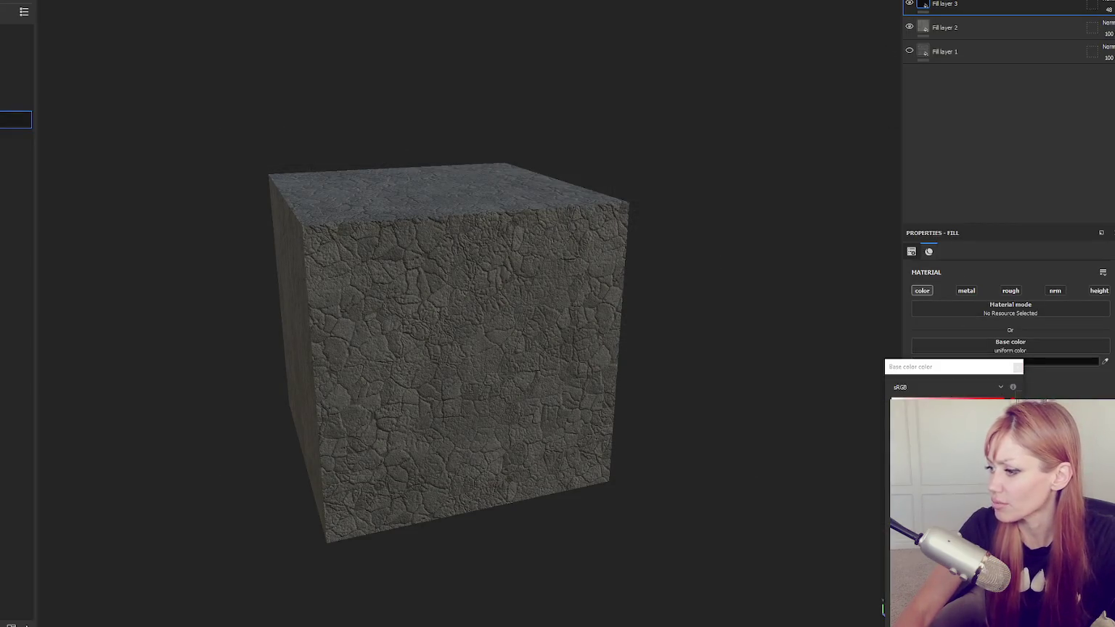
# Raise the darkening layer's opacity to about 80 and re-export the textures.
pyautogui.click(1018, 368)
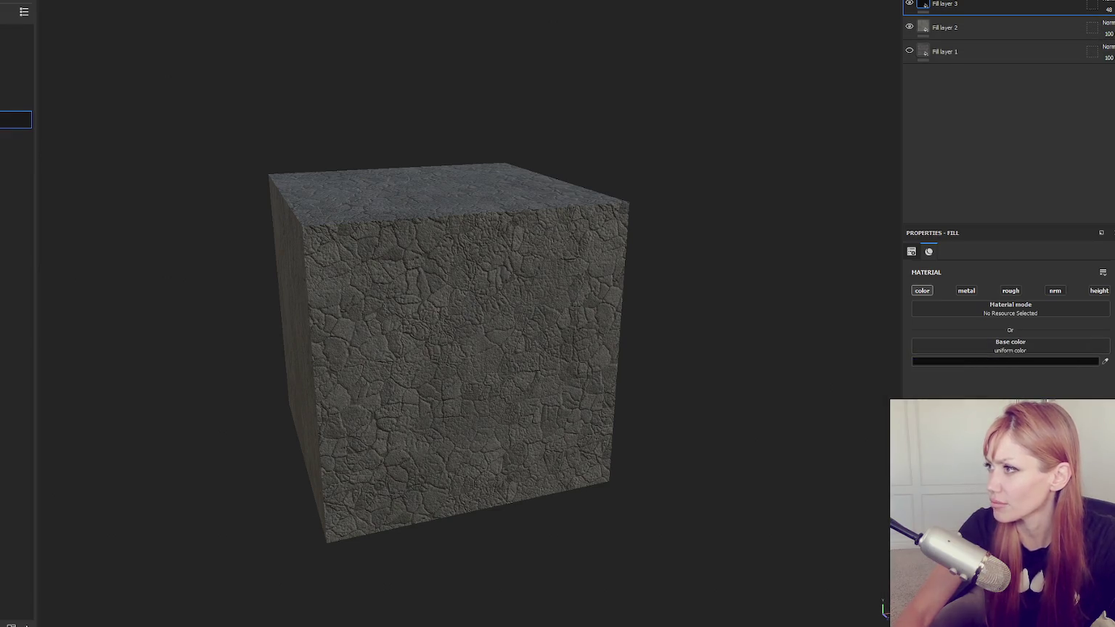
pyautogui.moveTo(1109, 8); pyautogui.dragTo(1110, 9)
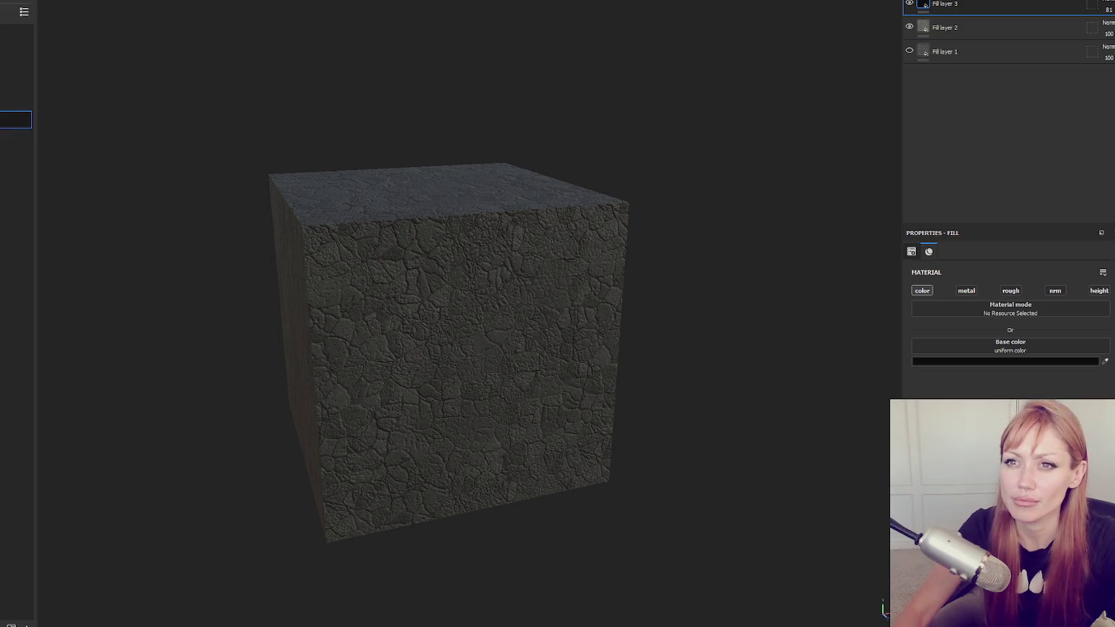
pyautogui.hotkey('ctrl', 'shift', 'e')
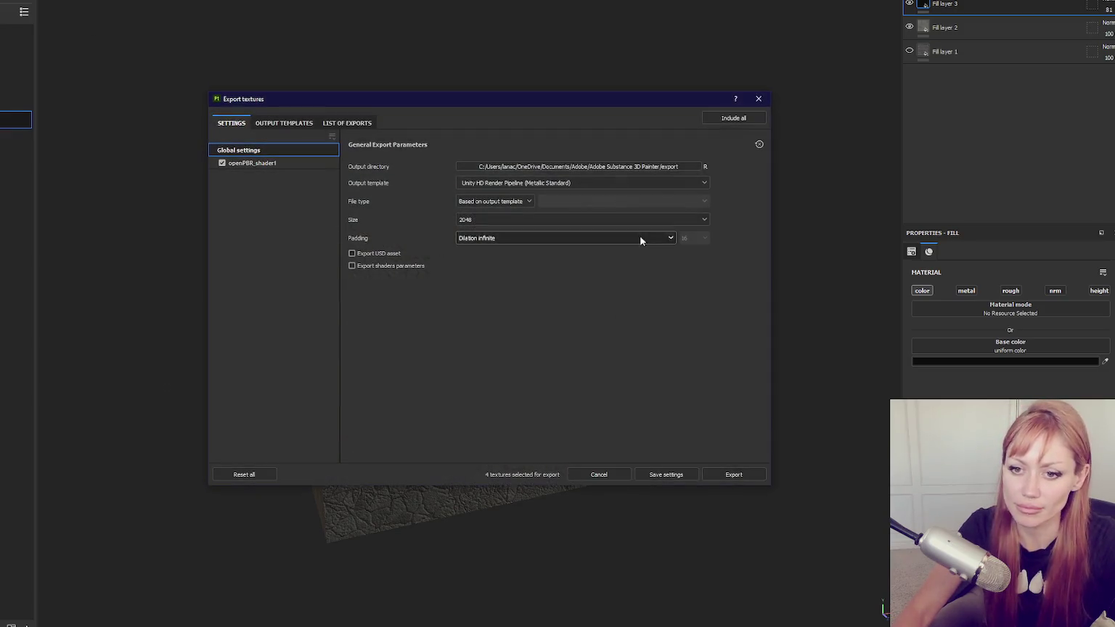
pyautogui.click(729, 471)
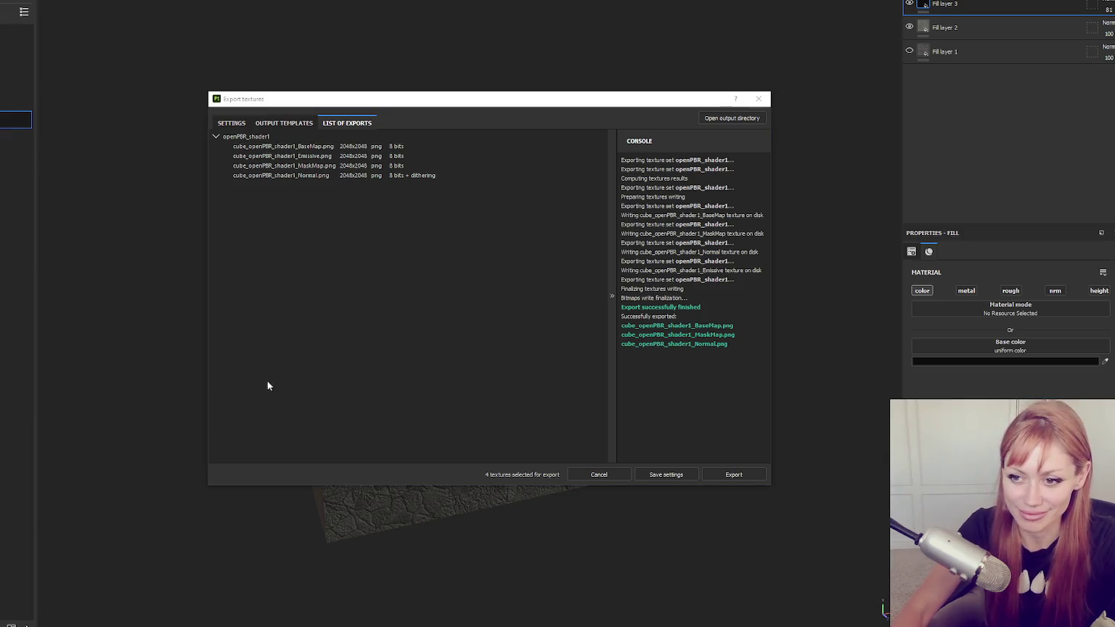
pyautogui.click(758, 98)
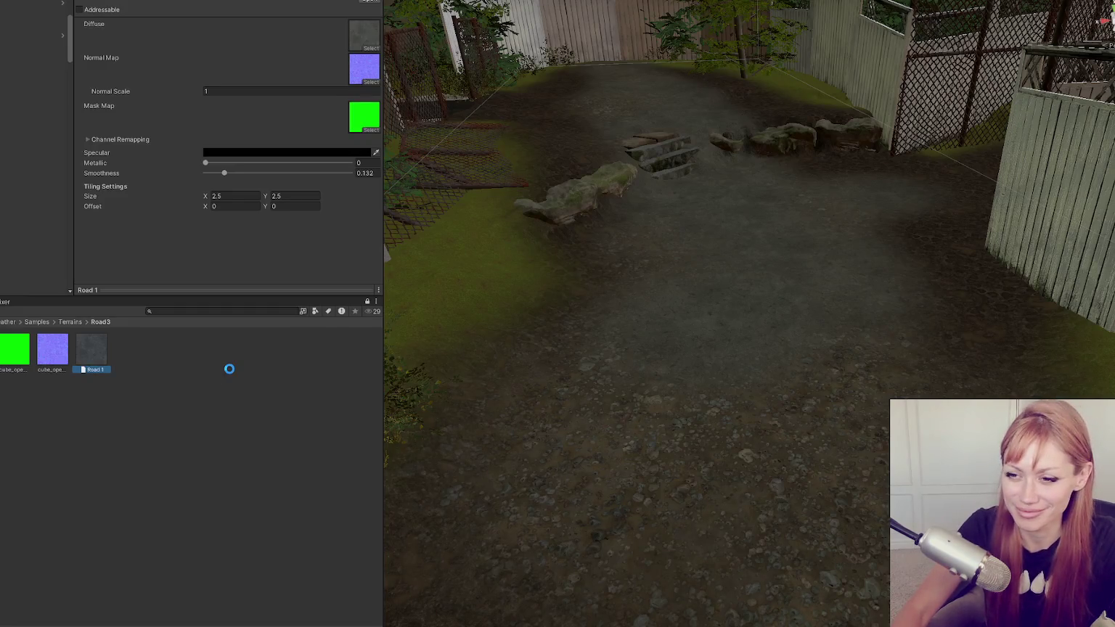
# Drop the darker exported base map onto Road 1's Diffuse slot and look over the road.
pyautogui.moveTo(18, 348); pyautogui.dragTo(375, 42)
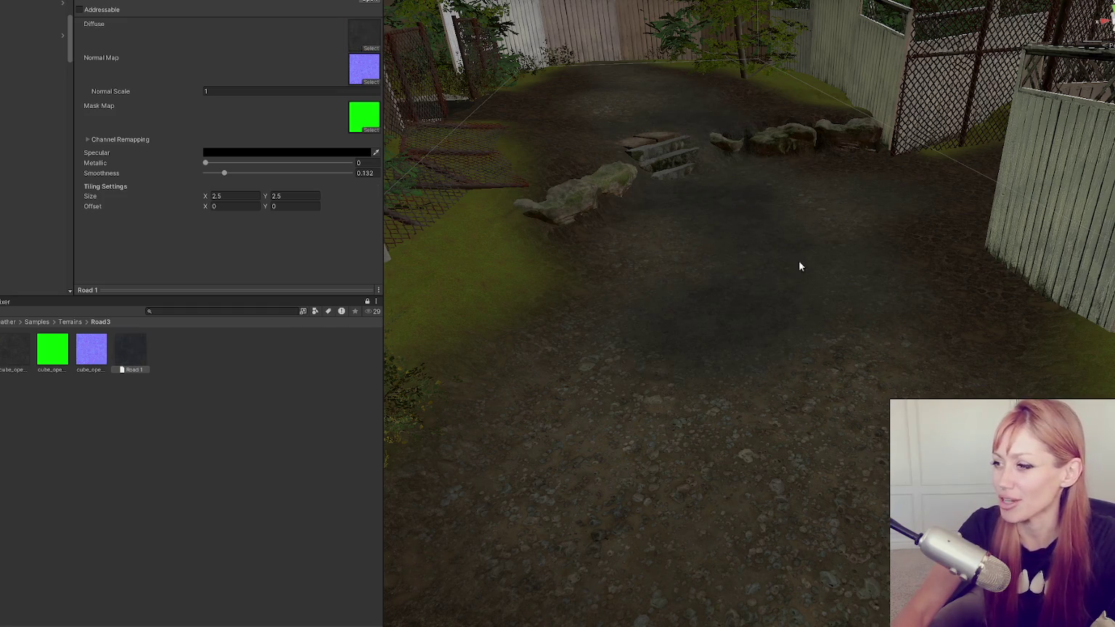
pyautogui.scroll(-5, 799, 254)
pyautogui.moveTo(844, 260)
pyautogui.mouseDown()
pyautogui.moveTo(879, 259)
pyautogui.moveTo(730, 382)
pyautogui.moveTo(734, 350)
pyautogui.moveTo(915, 305)
pyautogui.moveTo(896, 279)
pyautogui.moveTo(876, 286)
pyautogui.moveTo(879, 314)
pyautogui.mouseUp()
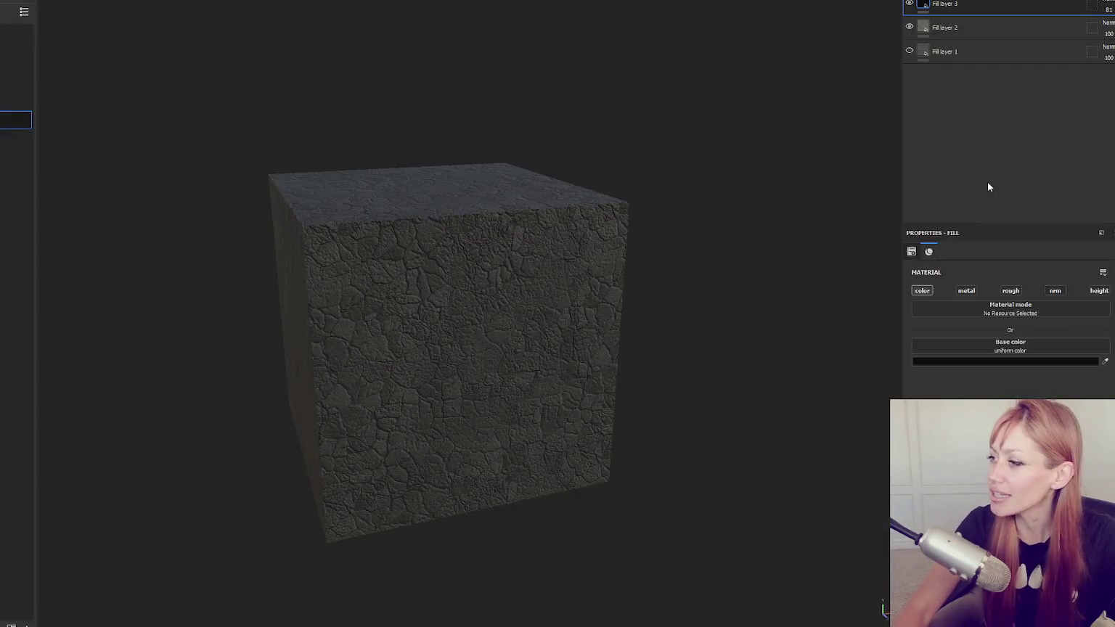
# Adjust the darkening layer's base colour, re-export, and assign the result to Road 1's diffuse.
pyautogui.click(988, 361)
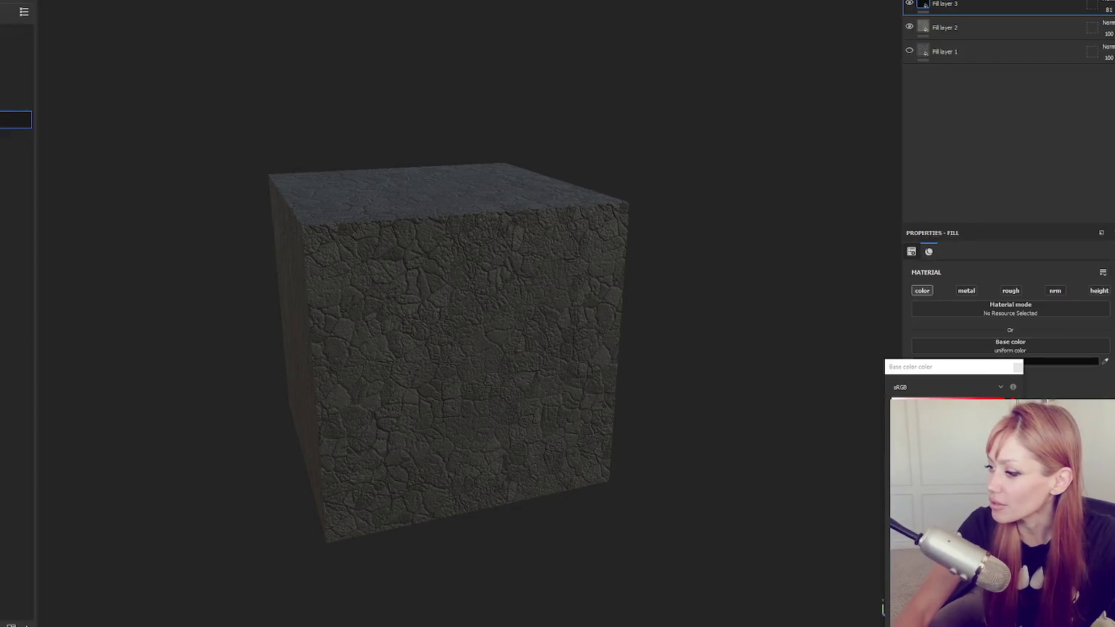
pyautogui.click(991, 451)
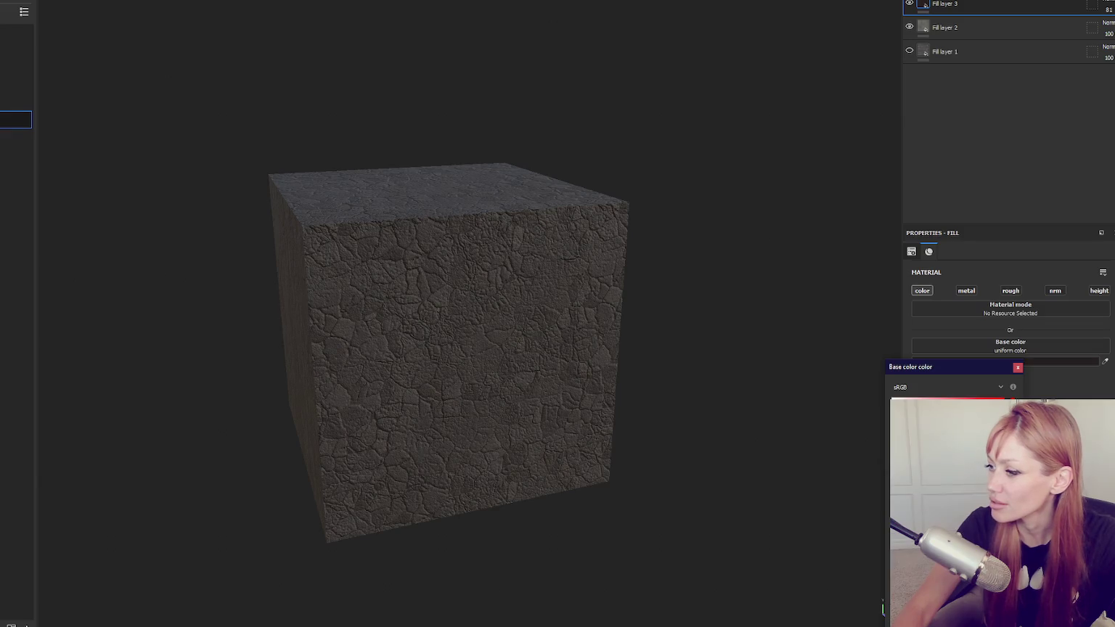
pyautogui.click(995, 443)
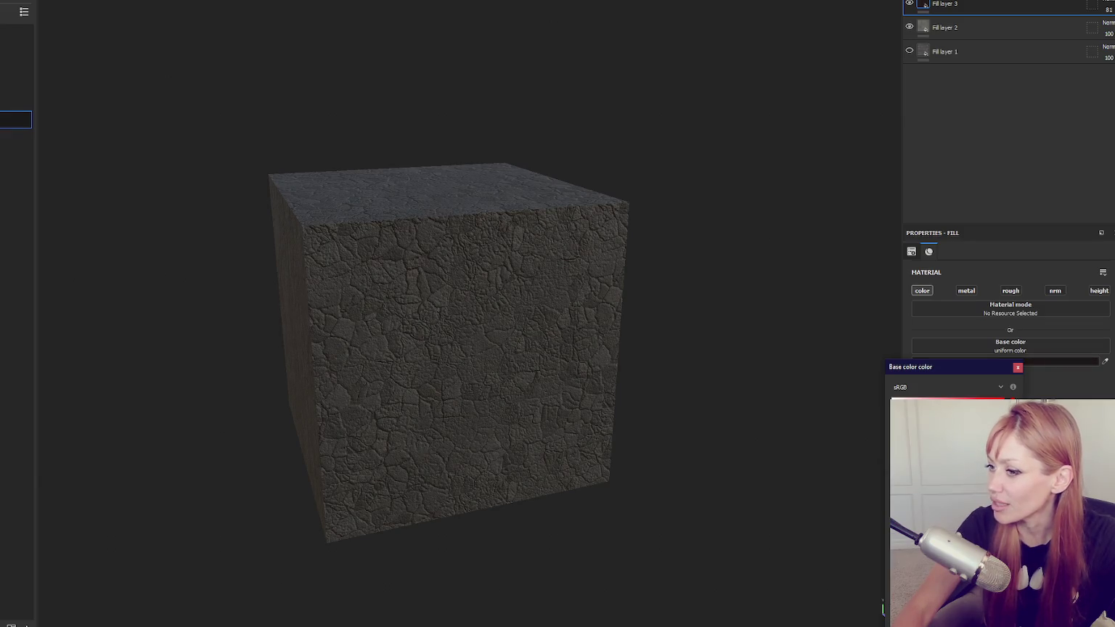
pyautogui.click(1018, 368)
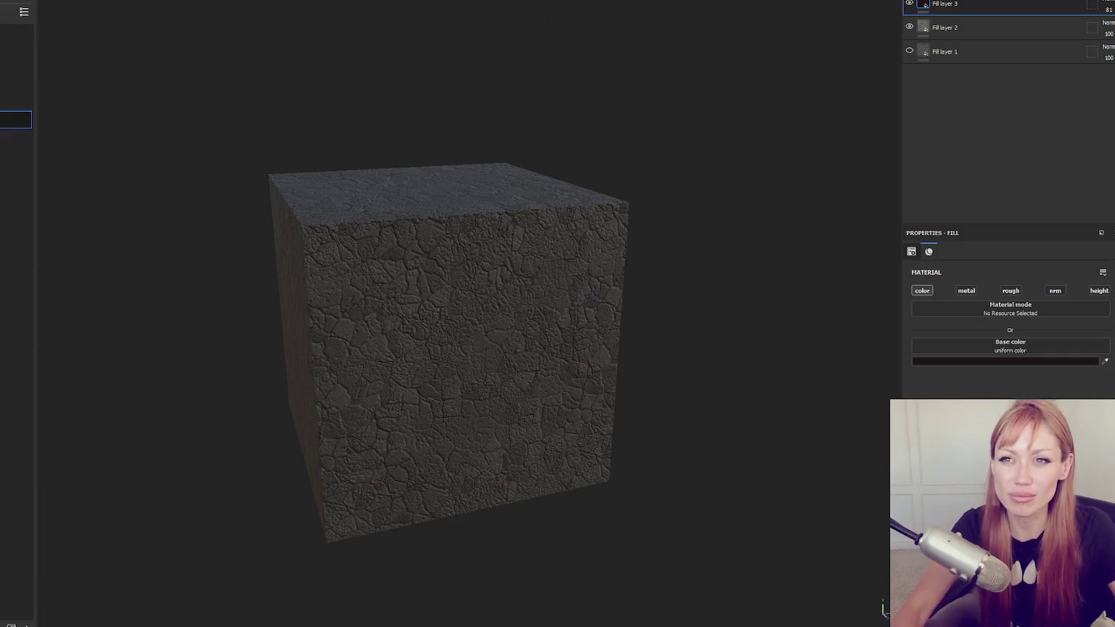
pyautogui.hotkey('ctrl', 'shift', 'e')
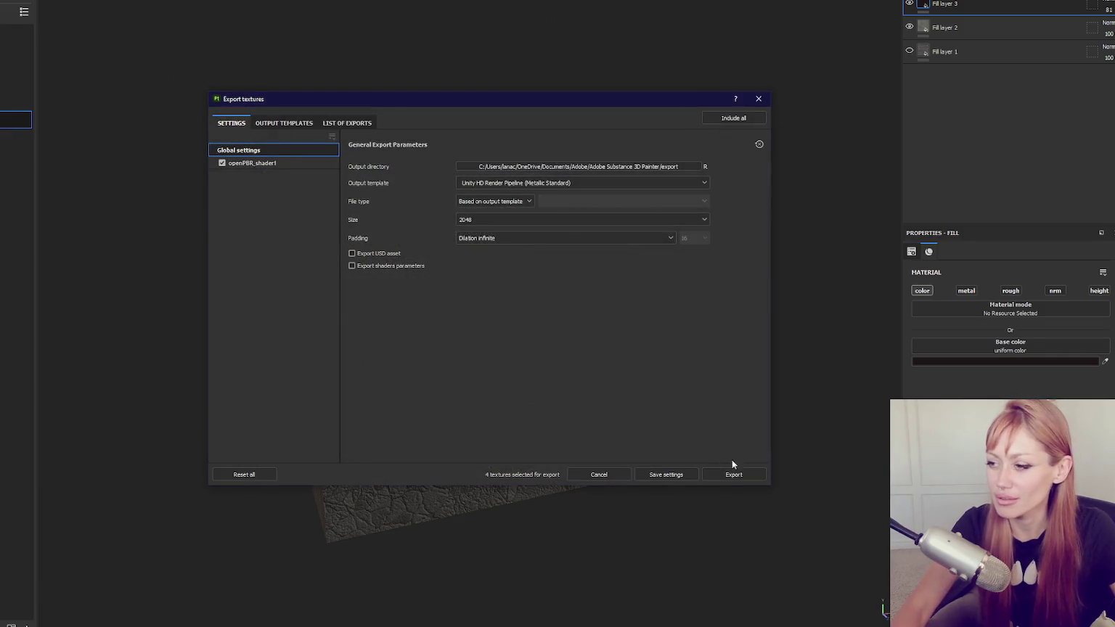
pyautogui.click(734, 473)
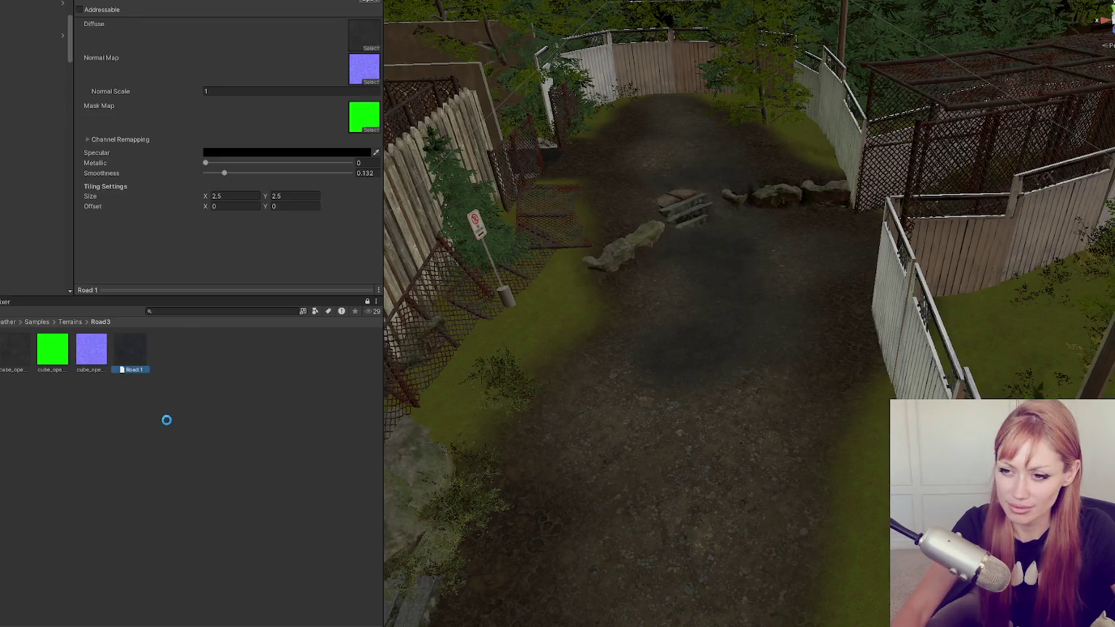
pyautogui.moveTo(53, 349); pyautogui.dragTo(365, 27)
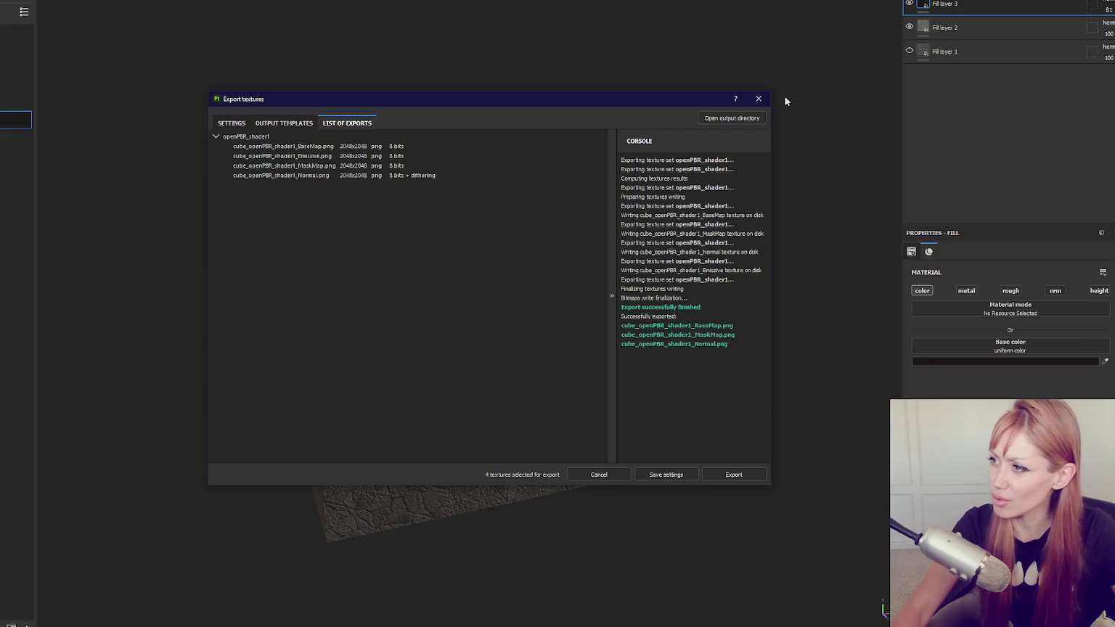
pyautogui.press('Escape')
# Tint Fill layer 3's base colour dark brown and export the textures again.
pyautogui.click(976, 360)
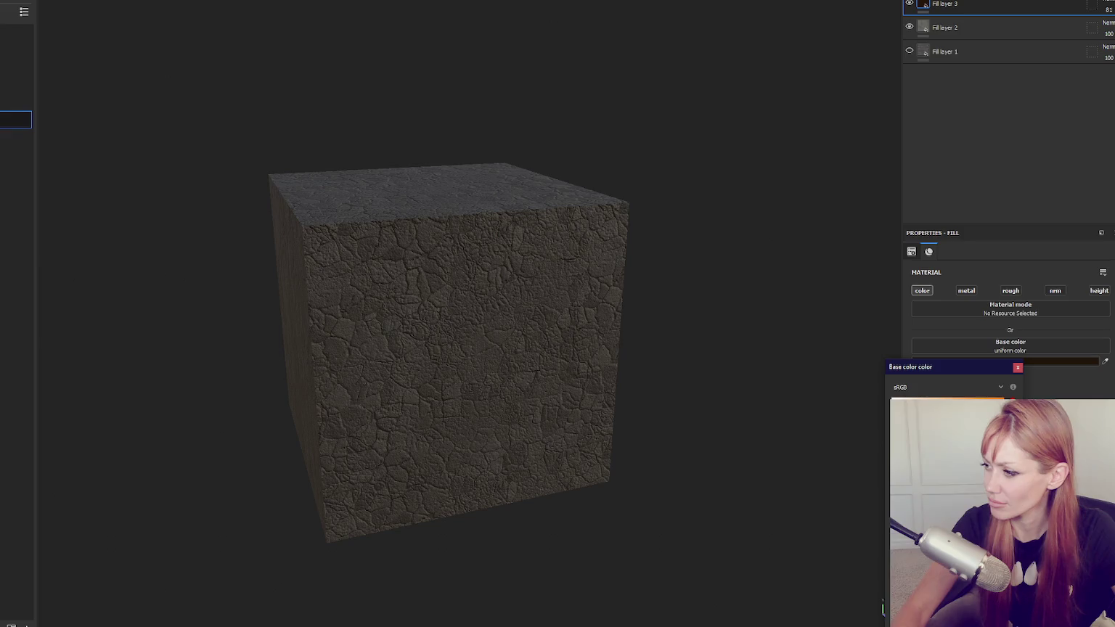
pyautogui.moveTo(972, 371); pyautogui.dragTo(965, 309)
pyautogui.click(968, 295)
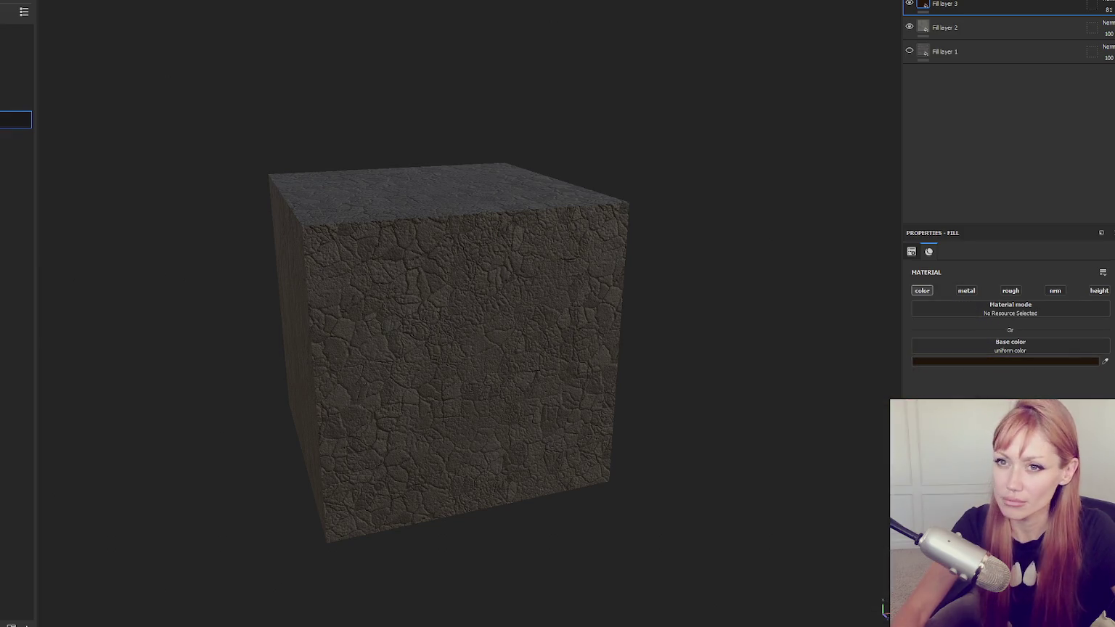
pyautogui.hotkey('ctrl', 'shift', 'e')
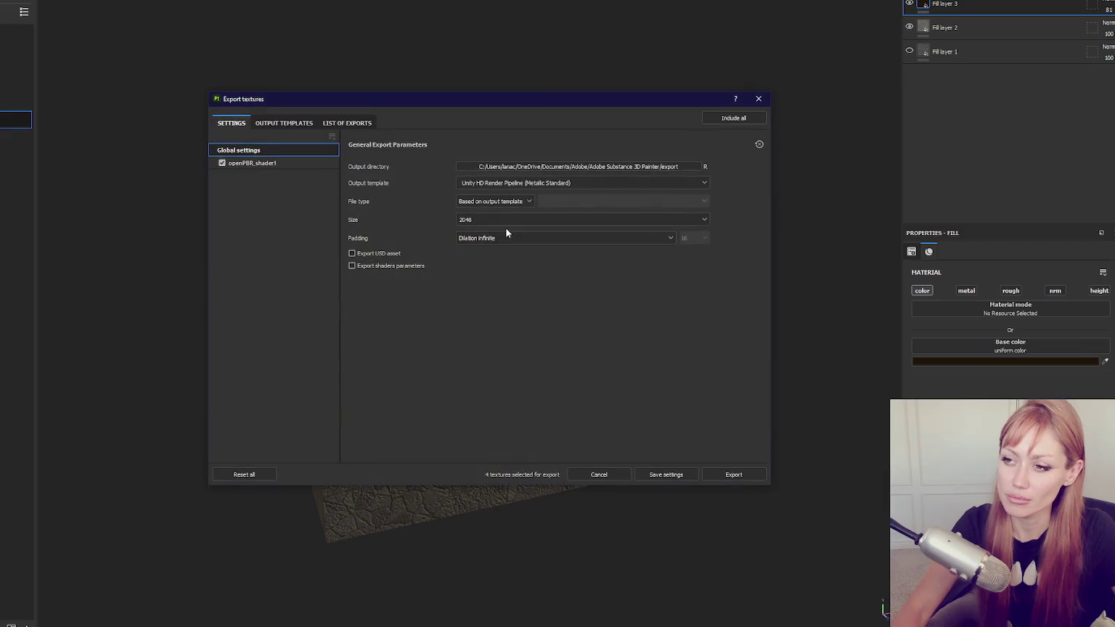
pyautogui.click(743, 476)
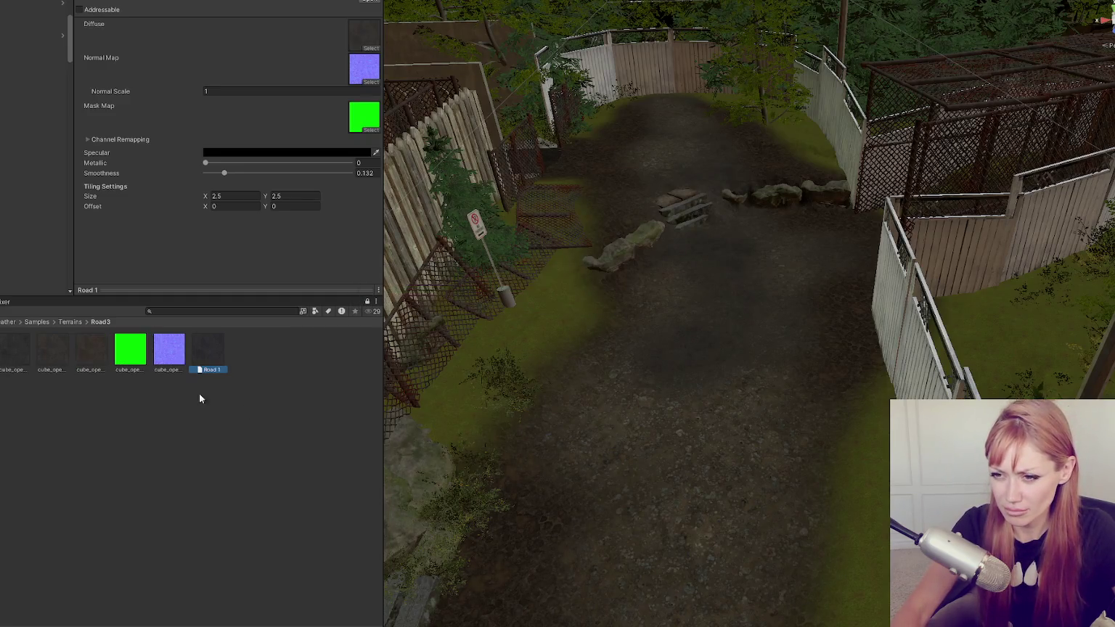
# Drop the brown-tinted base map onto Road 1's Diffuse slot and review the scene.
pyautogui.moveTo(91, 359); pyautogui.dragTo(368, 33)
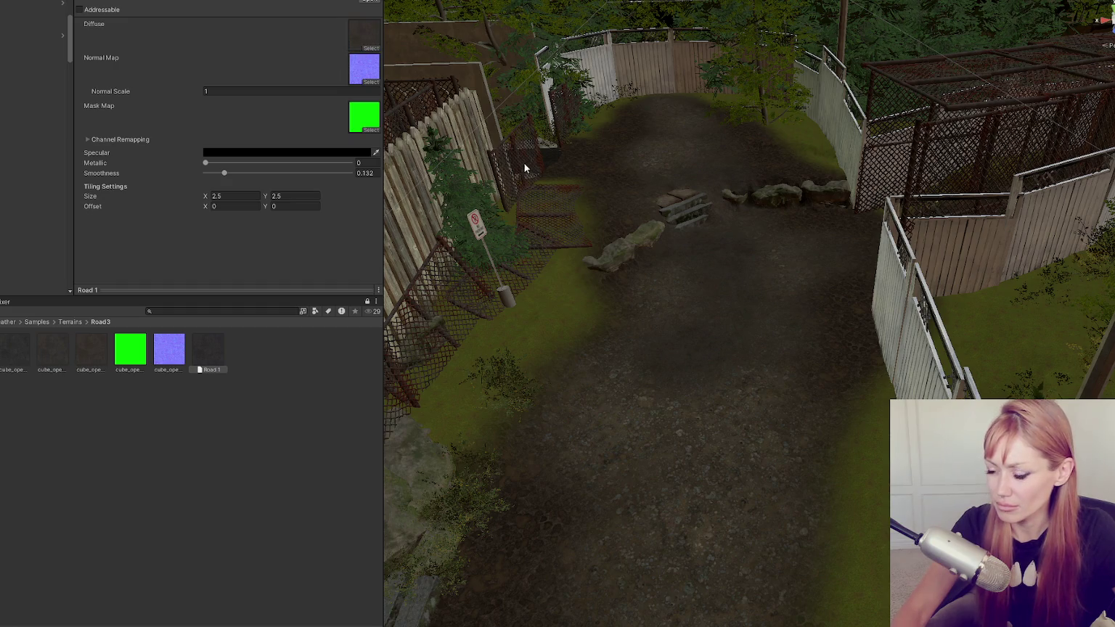
pyautogui.scroll(-5, 513, 168)
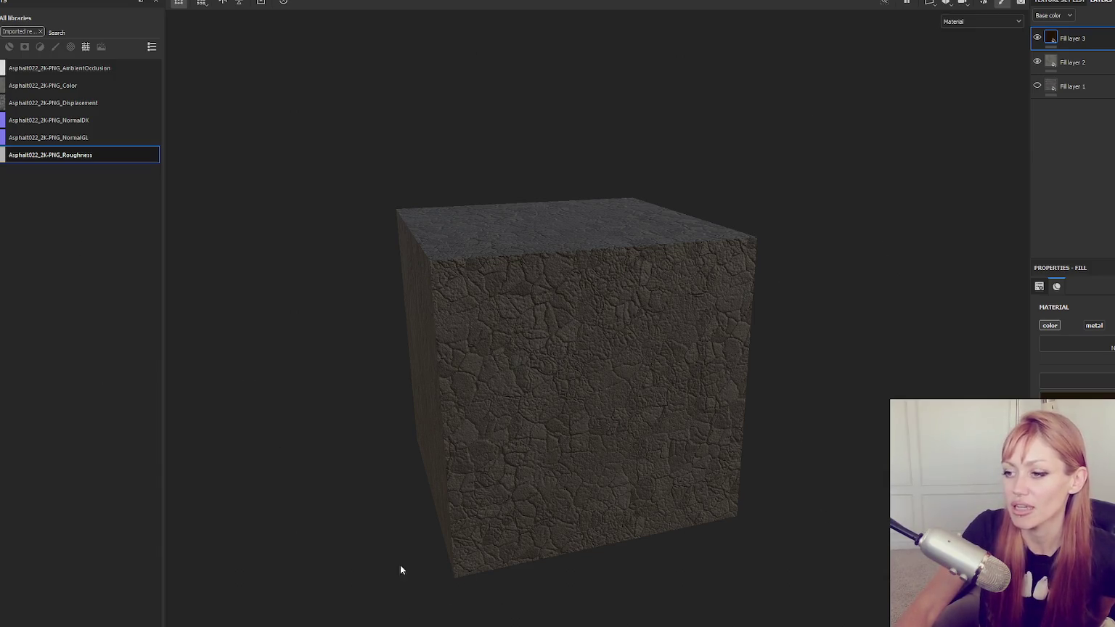
pyautogui.click(7, 2)
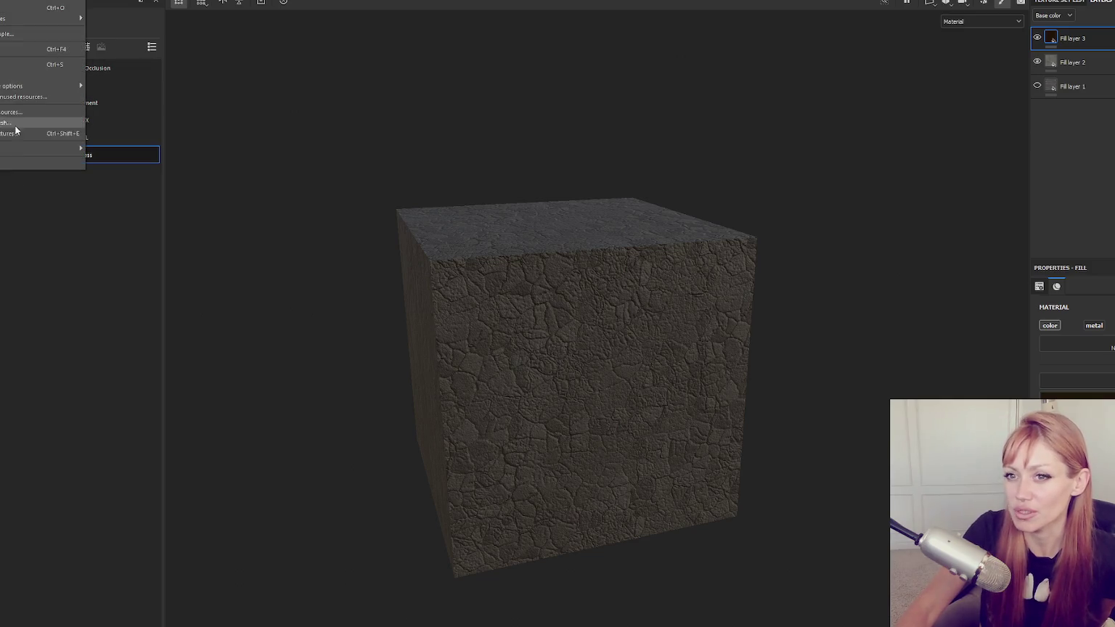
pyautogui.click(10, 134)
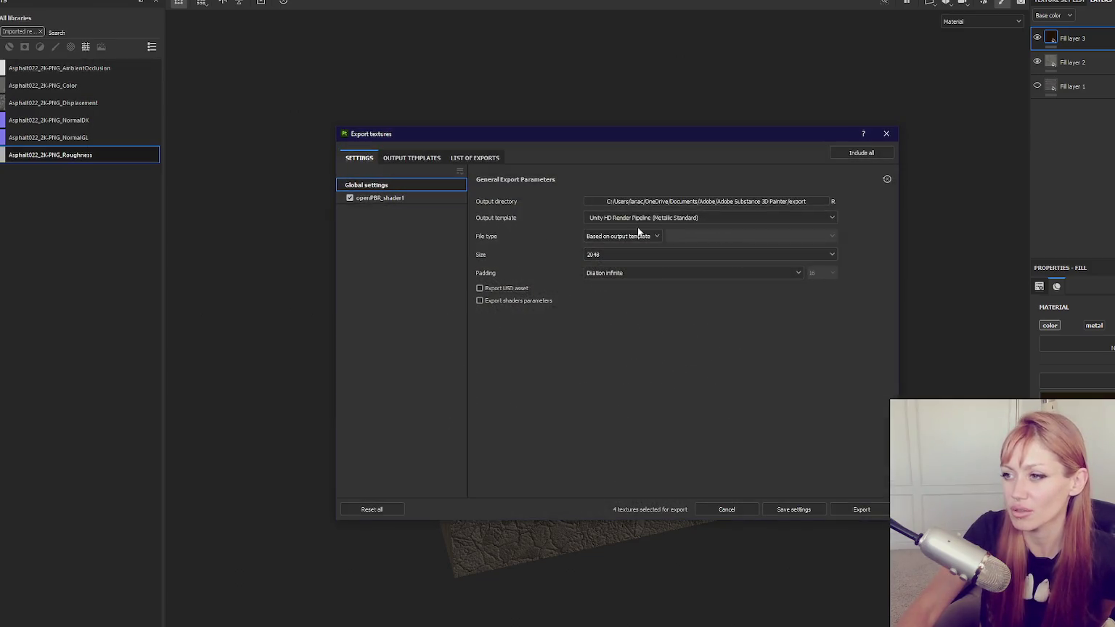
pyautogui.click(886, 134)
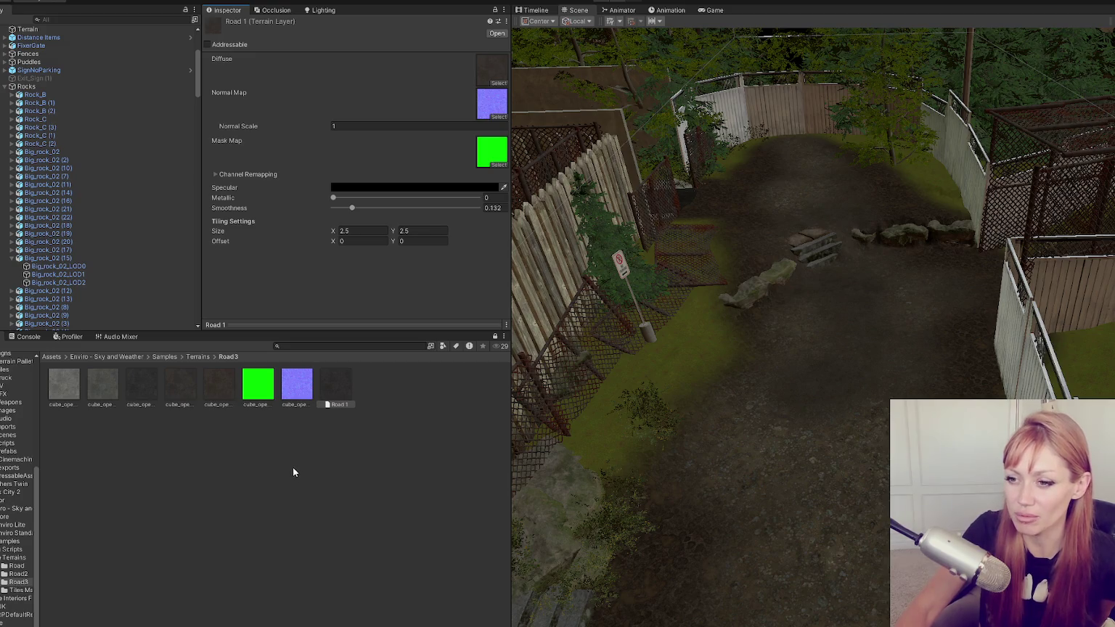
pyautogui.click(366, 393)
pyautogui.click(336, 385)
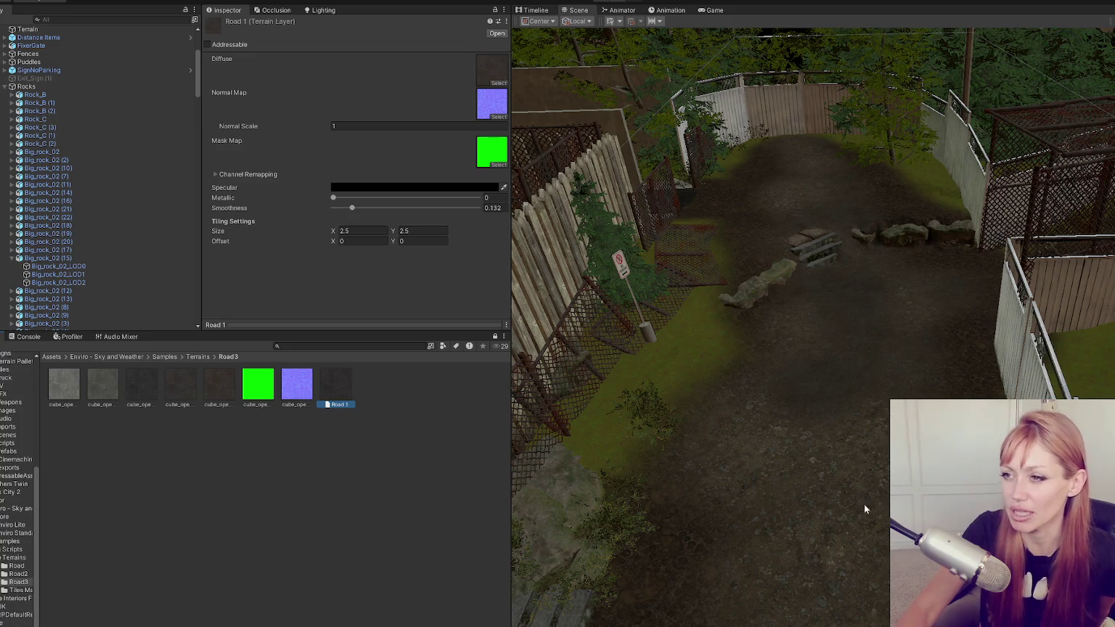